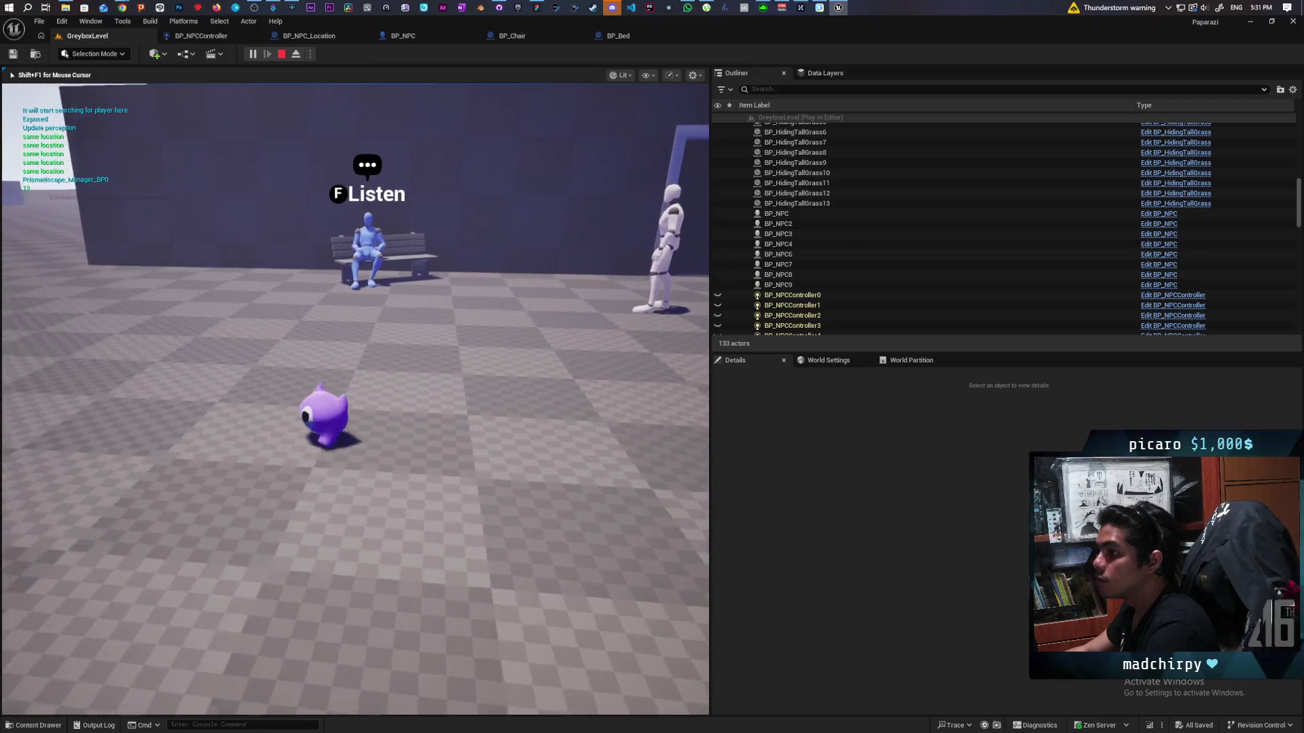
- Walk into the tall grass, clear the Continue breakpoint, resume, and stop the play test
key("w")
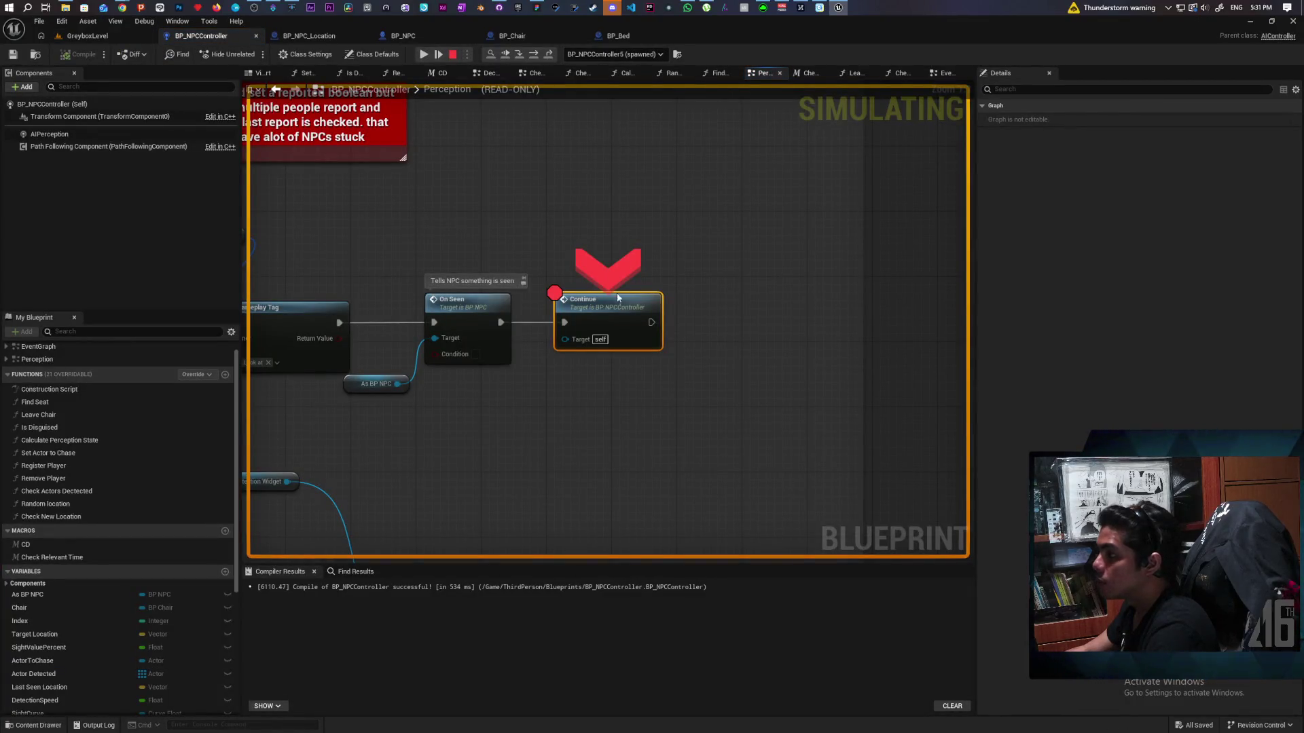
key("F9")
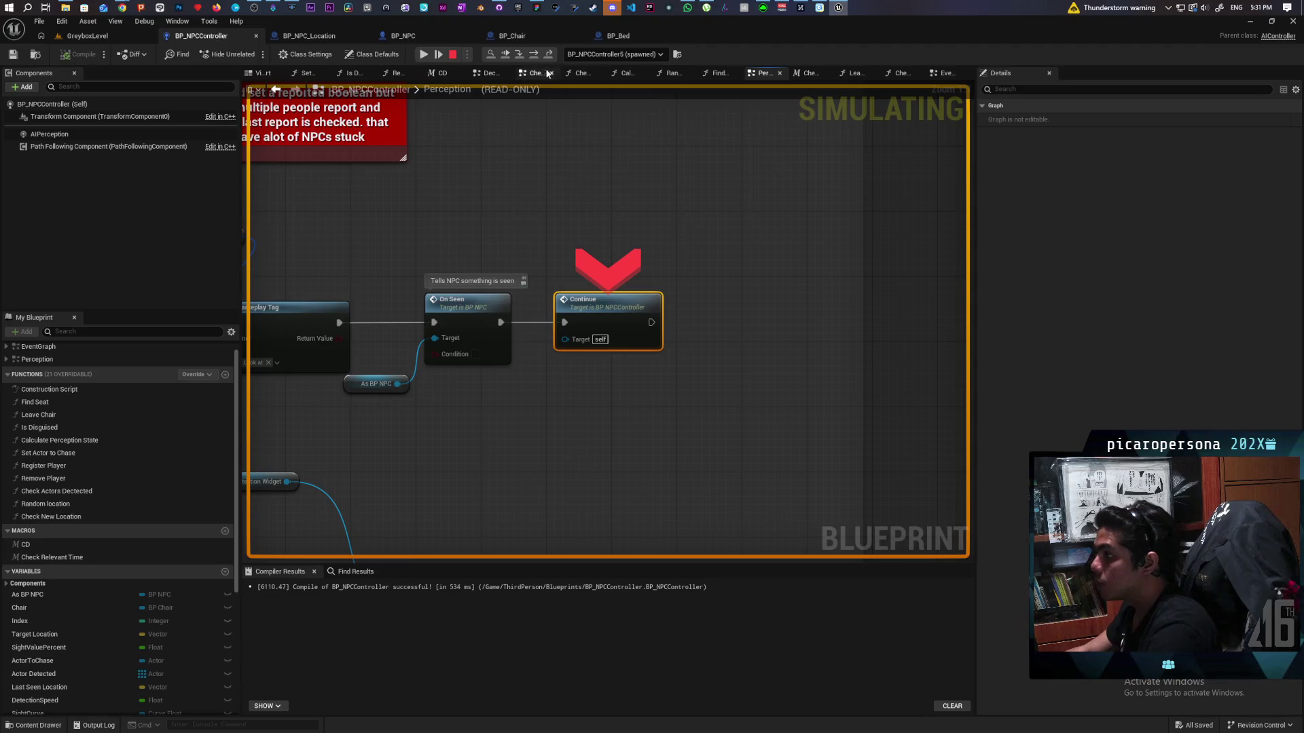
left_click(508, 55)
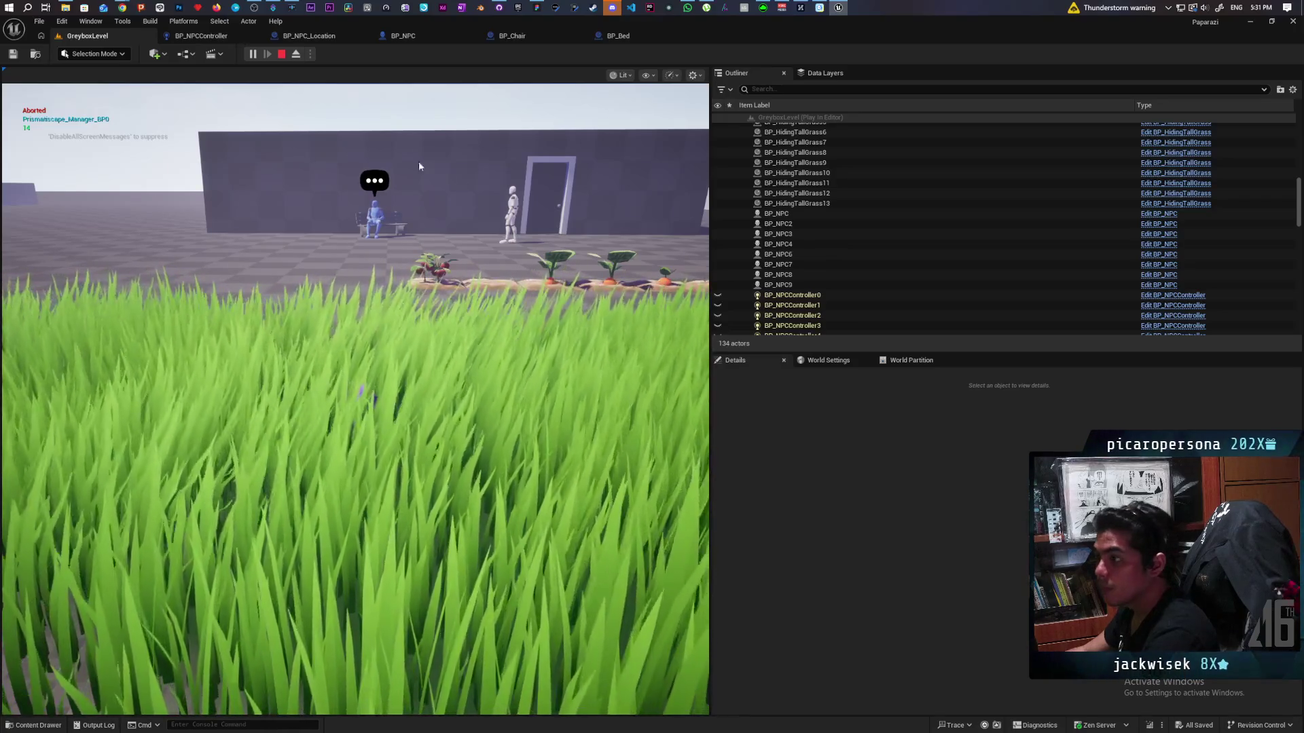
left_click(281, 54)
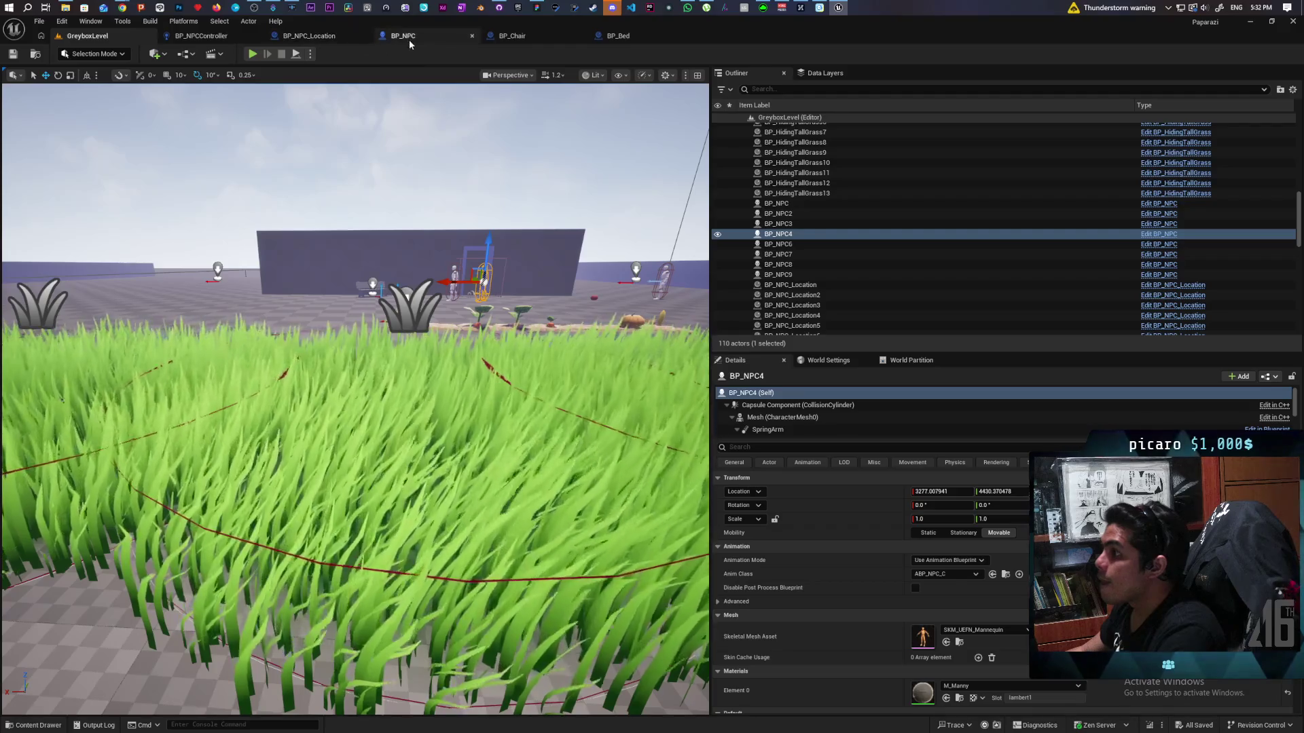
- Switch to BP_NPCController and look over its Perception graph
left_click(415, 37)
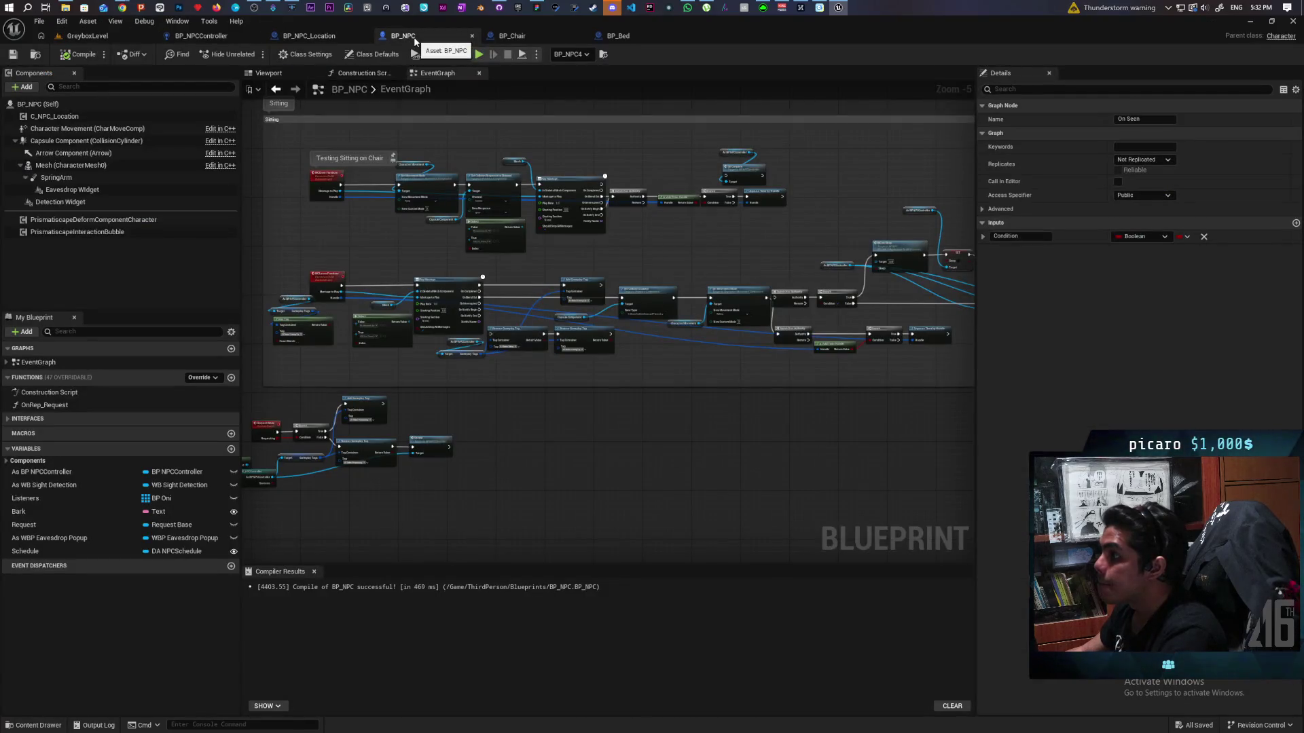
left_click(199, 38)
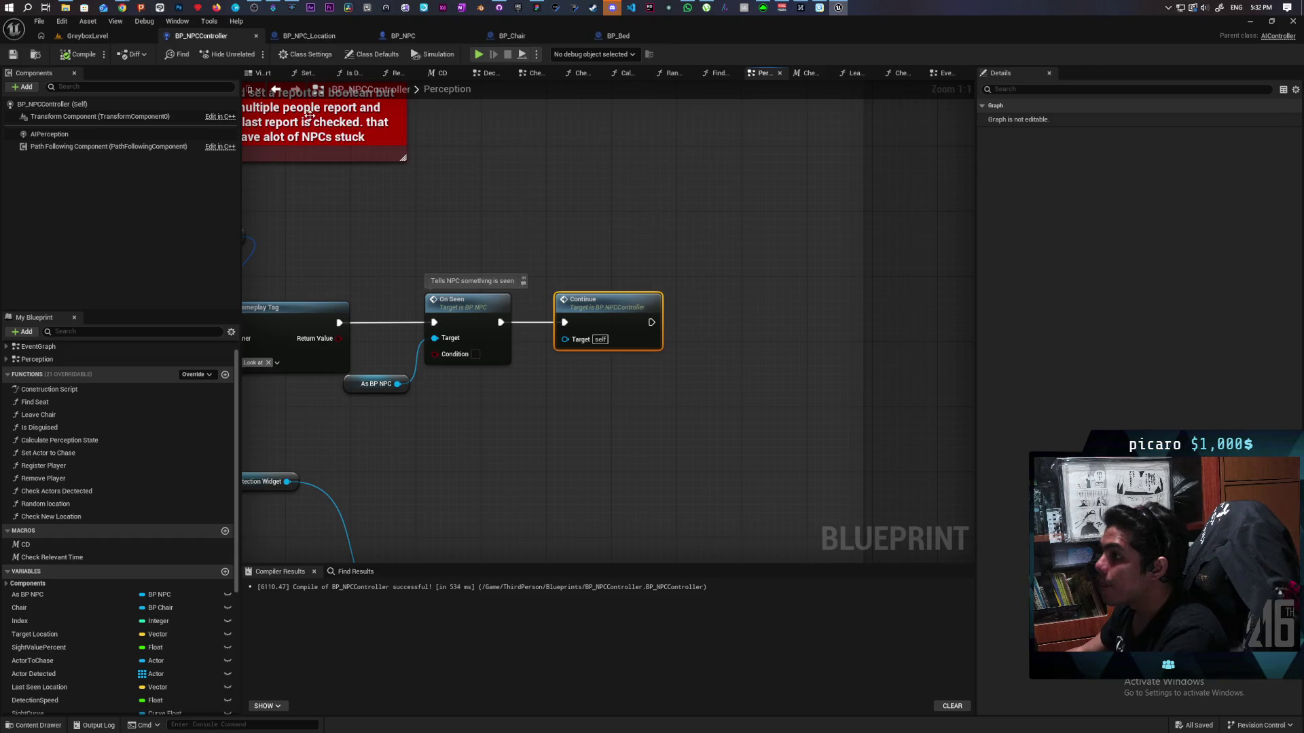
scroll(416, 245, "down", 4)
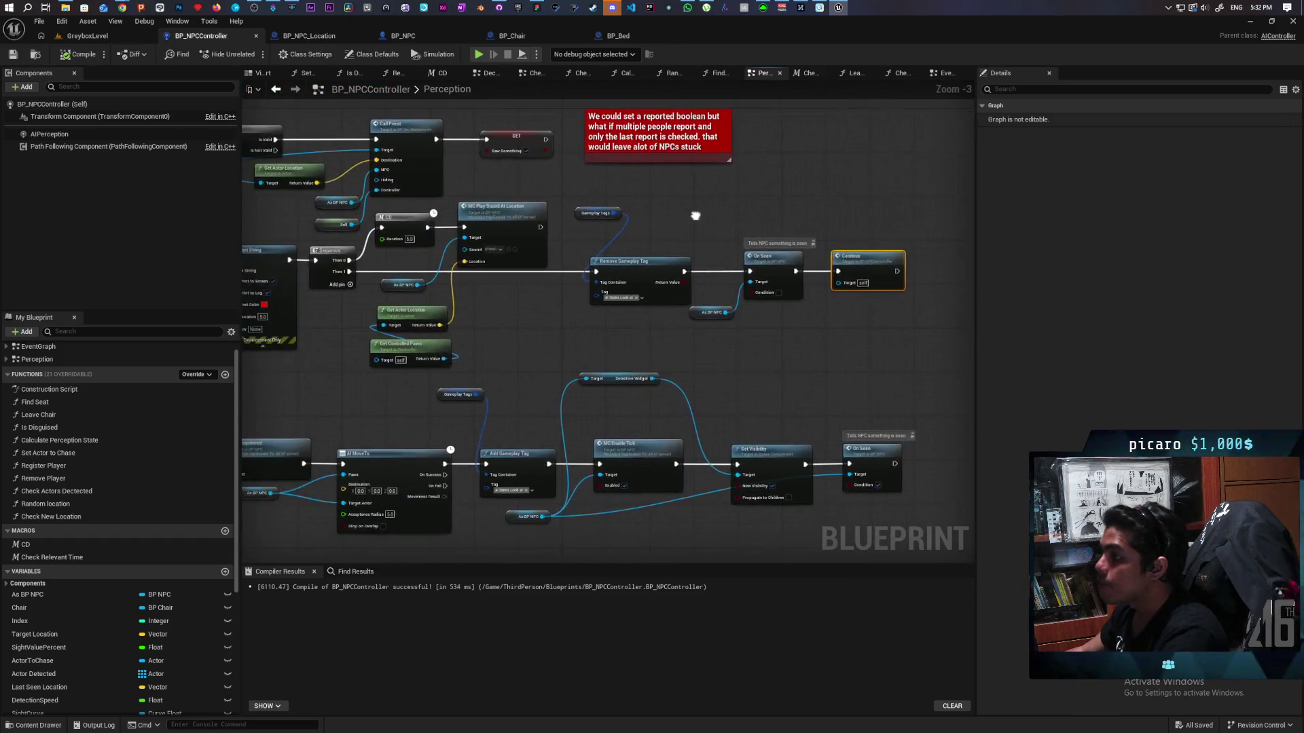
left_click_drag(812, 206, 821, 206)
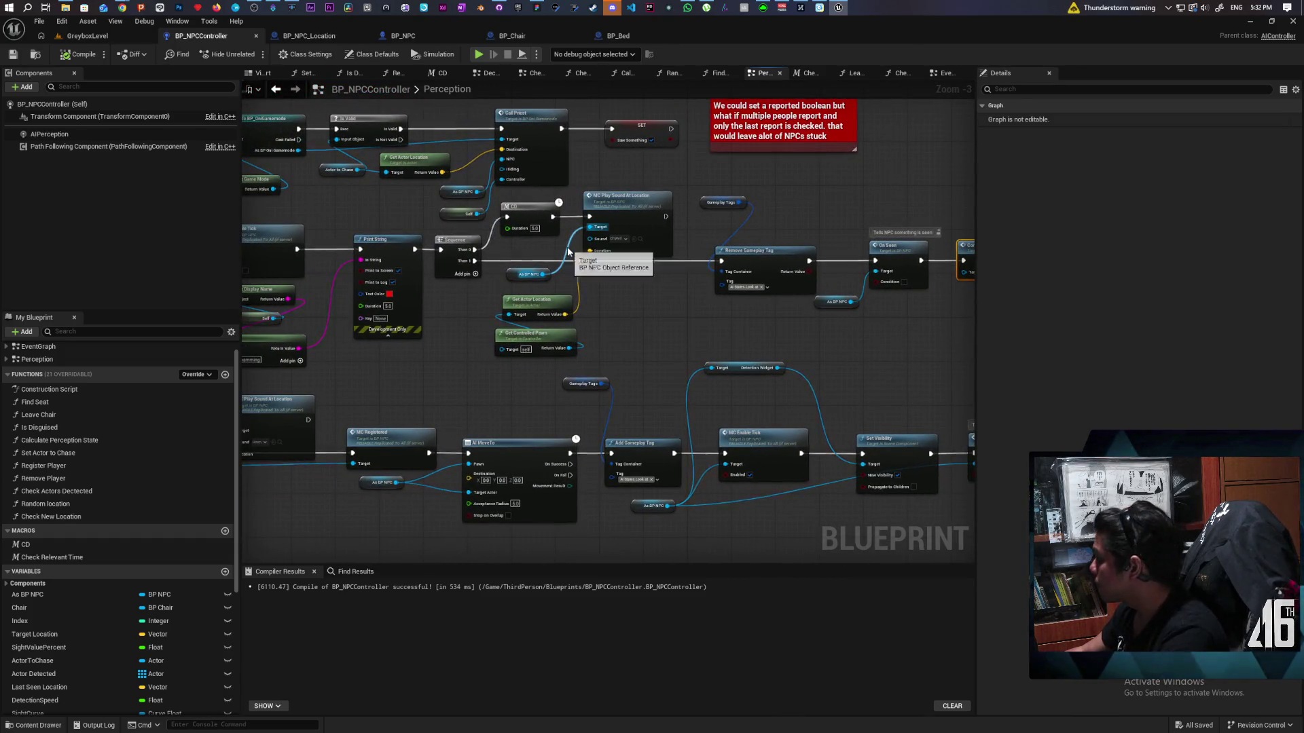
mouse_move(472, 326)
left_mouse_down()
mouse_move(682, 338)
mouse_move(624, 299)
mouse_move(693, 281)
mouse_move(736, 308)
mouse_move(736, 330)
mouse_move(803, 336)
left_mouse_up()
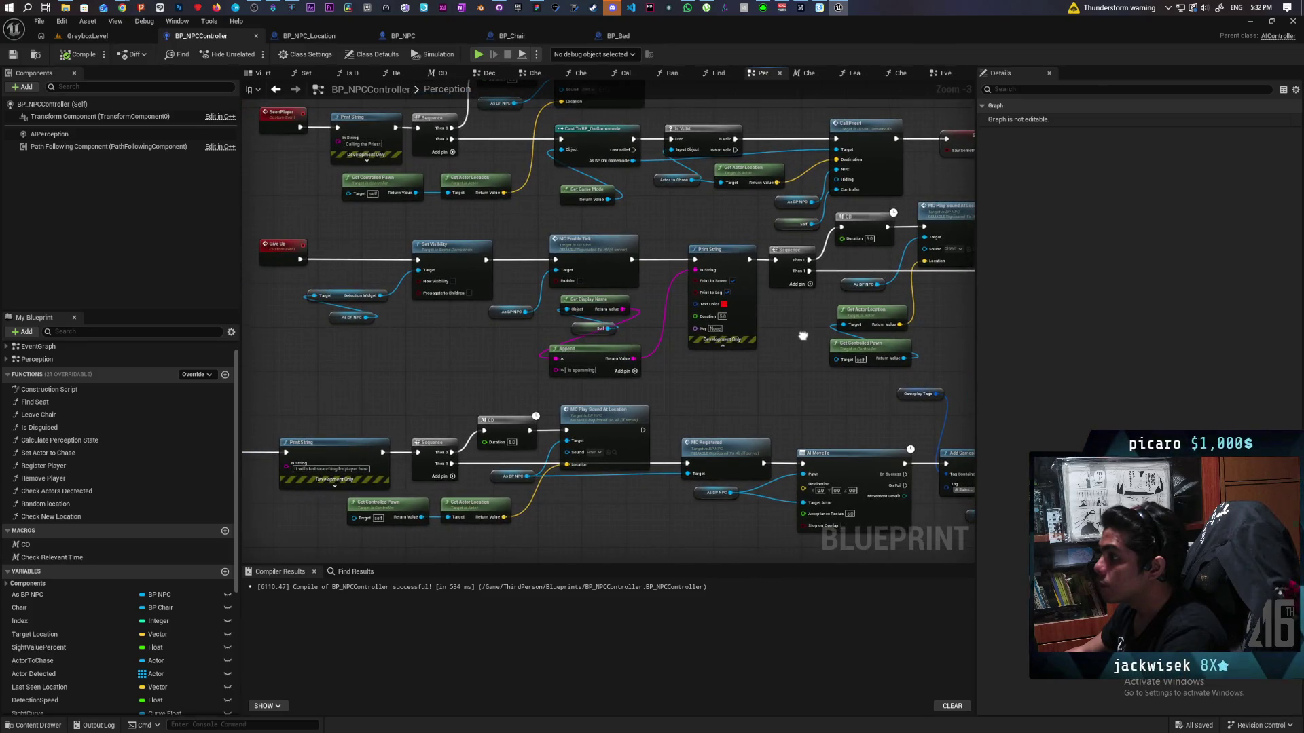
mouse_move(803, 335)
left_mouse_down()
mouse_move(762, 313)
mouse_move(734, 345)
left_mouse_up()
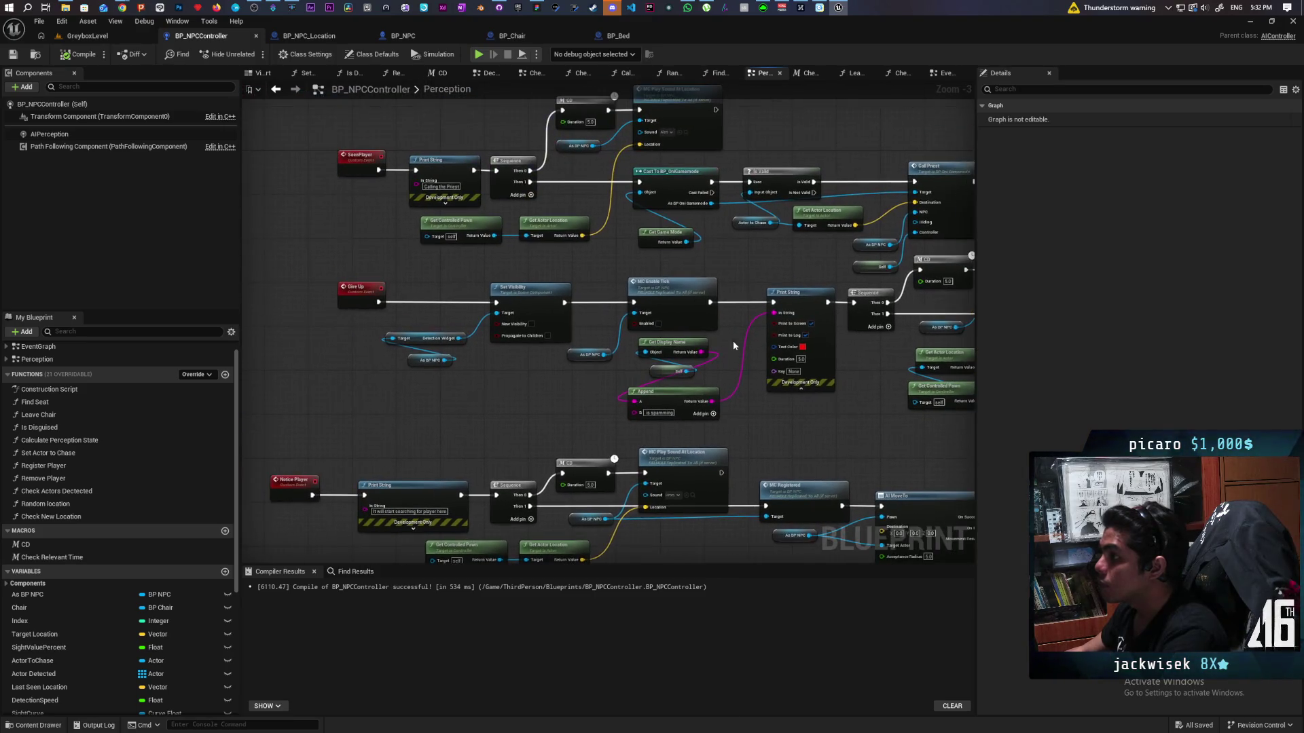
scroll(733, 345, "down", 7)
mouse_move(535, 392)
left_mouse_down()
mouse_move(791, 384)
mouse_move(541, 442)
mouse_move(358, 442)
left_mouse_up()
mouse_move(818, 175)
left_mouse_down()
mouse_move(701, 340)
mouse_move(678, 279)
left_mouse_up()
scroll(701, 340, "down", 1)
scroll(678, 279, "down", 1)
scroll(678, 280, "up", 2)
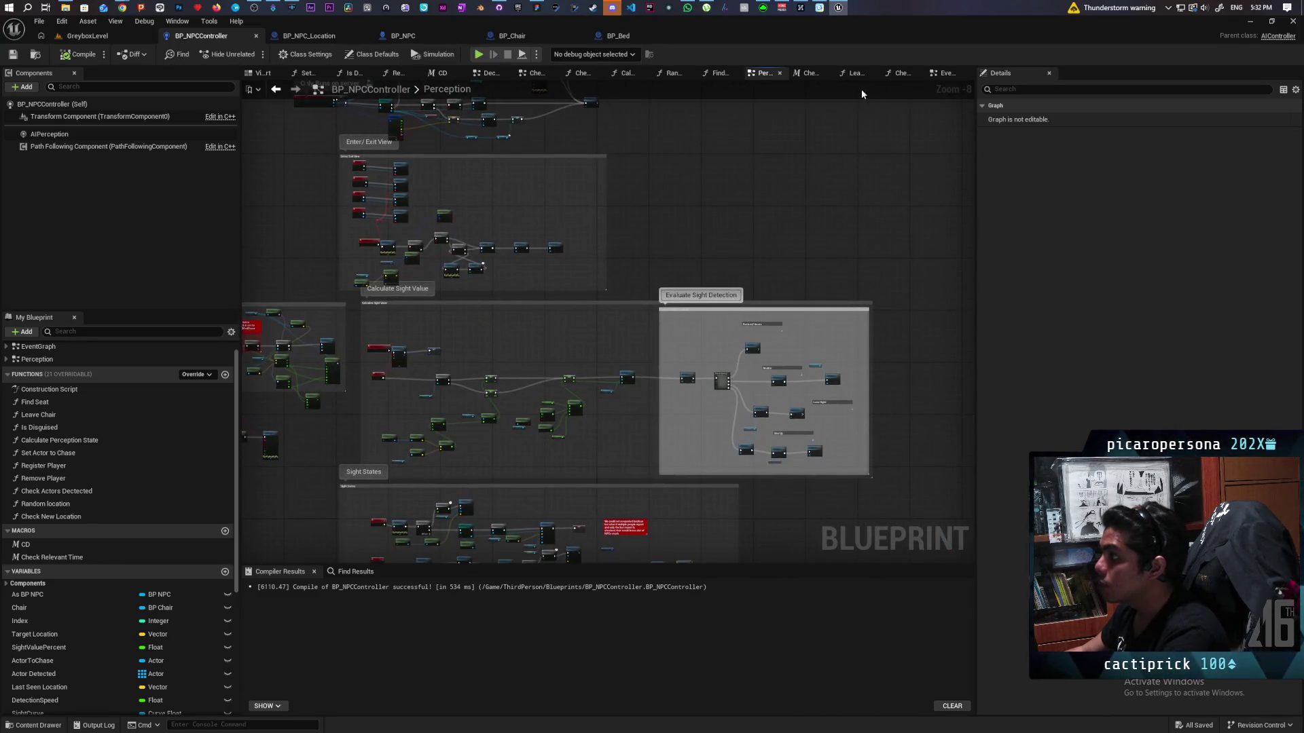
- Show the EventGraph zoomed in on the Complete Move to Location logic
left_click(944, 72)
scroll(611, 252, "down", 2)
scroll(651, 234, "up", 2)
scroll(651, 234, "up", 2)
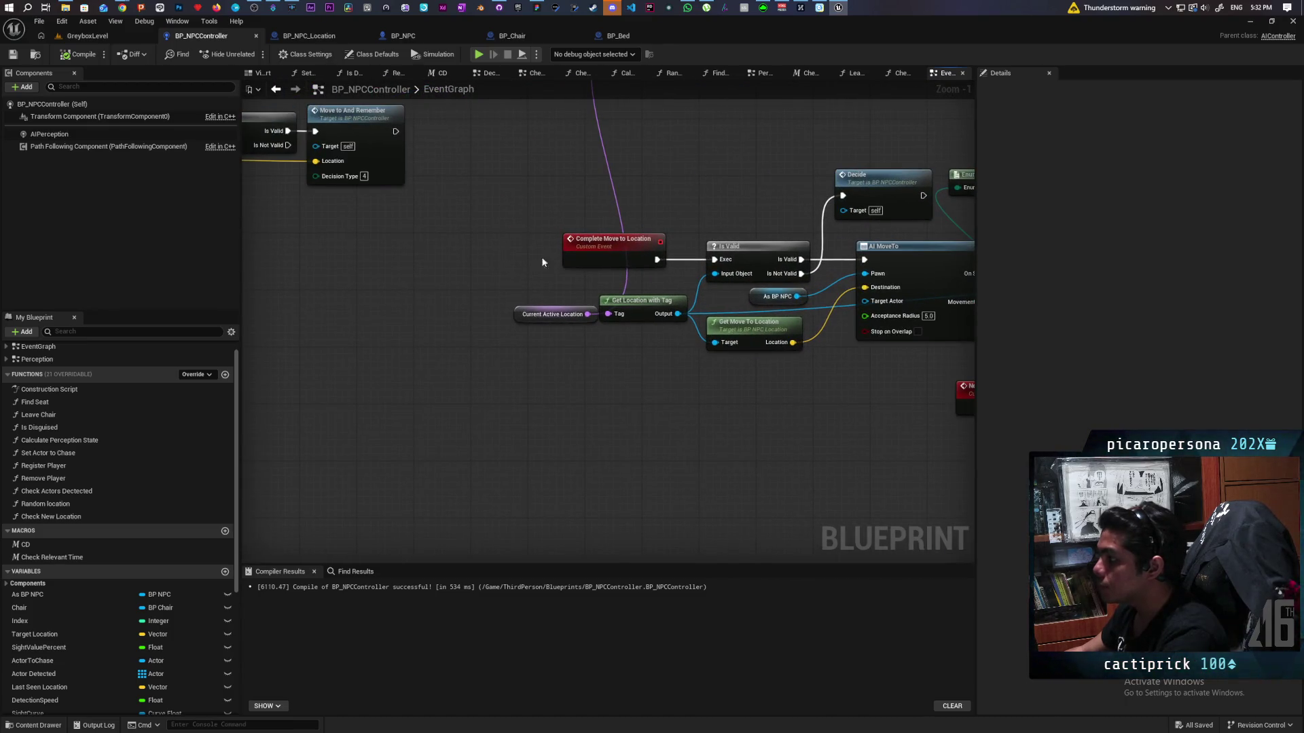
- Shift the Complete Move to Location nodes left and add Get Actor Location from As BP NPC
left_click_drag(542, 262, 792, 317)
left_click_drag(732, 255, 658, 254)
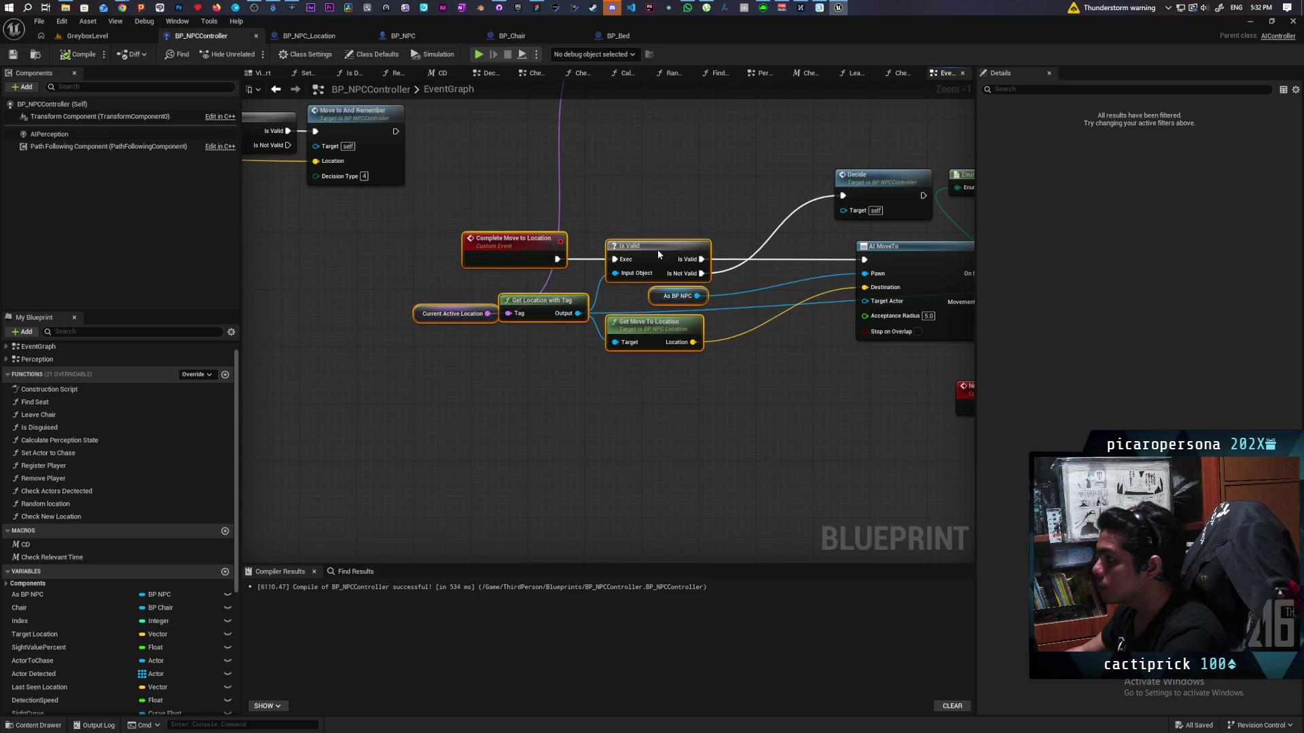
left_click(735, 373)
scroll(754, 372, "up", 1)
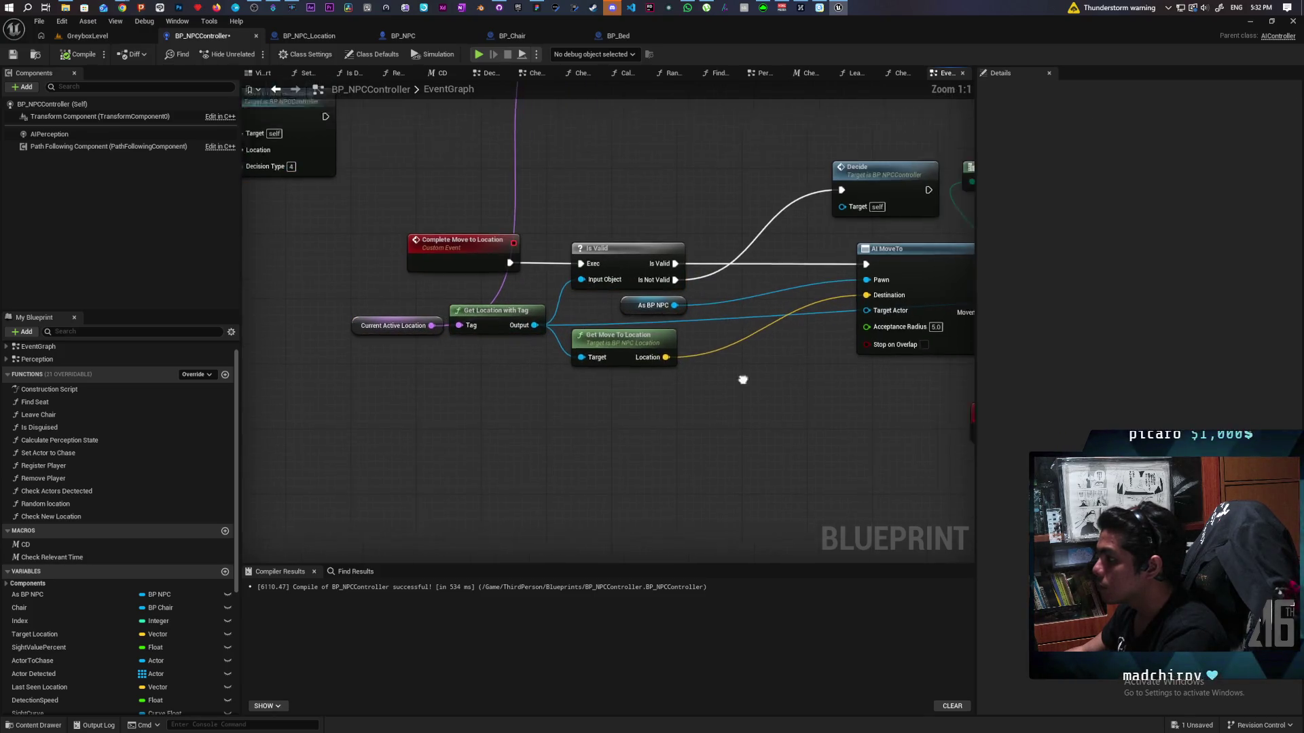
left_click_drag(743, 380, 685, 408)
left_click_drag(616, 333, 662, 427)
type("get")
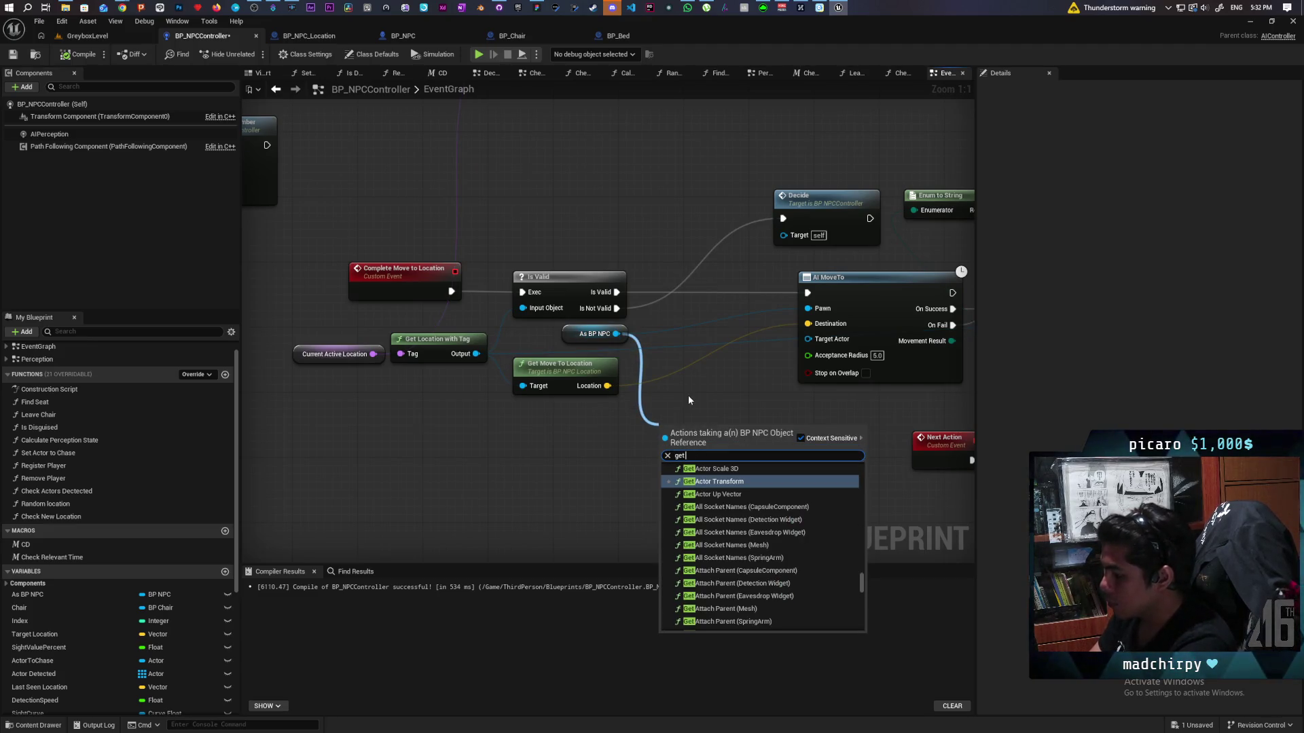
type(" acto rloc")
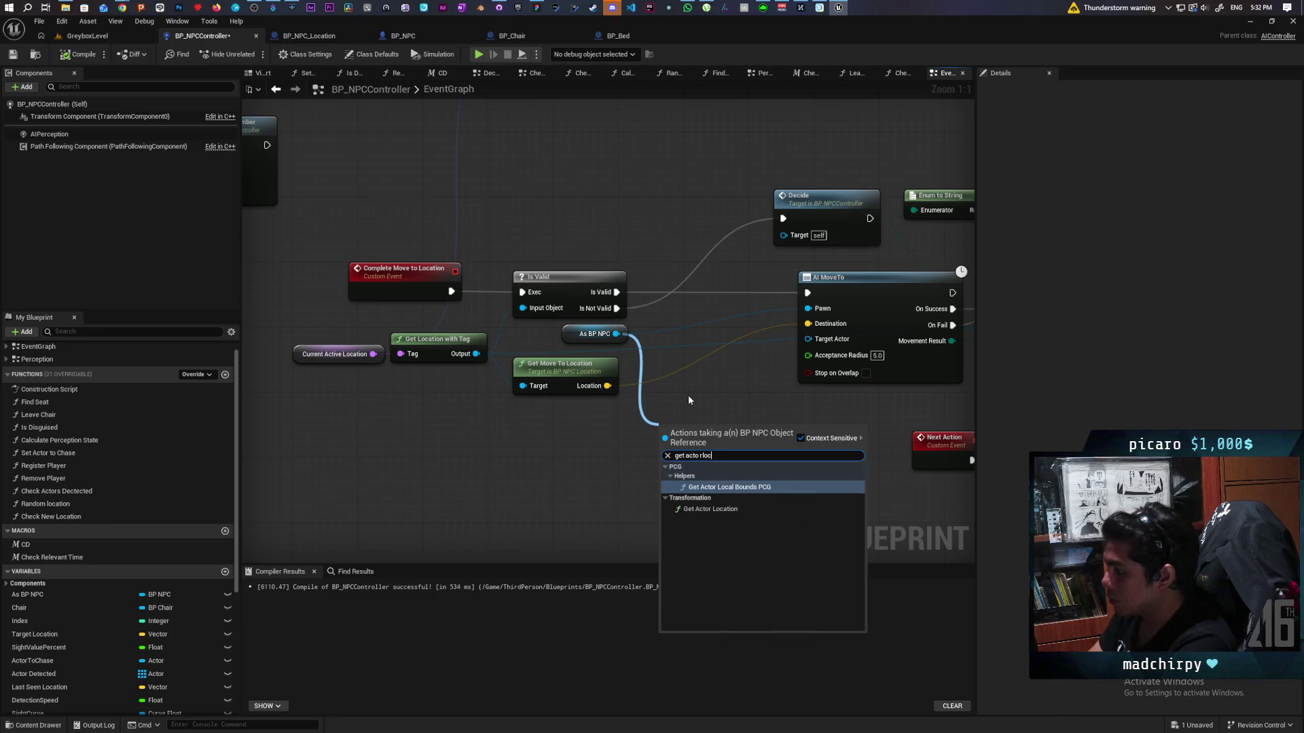
type("t")
key("Return")
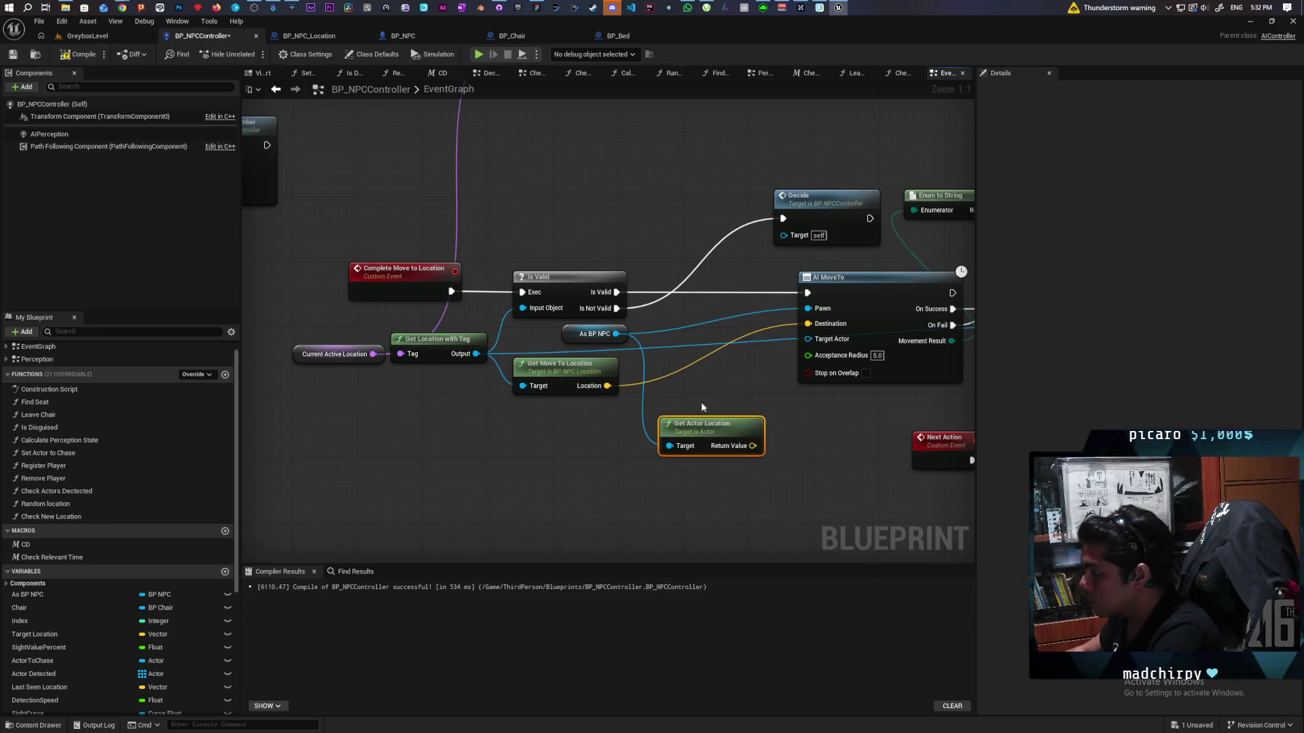
- Try an Equal Exactly (Vector) comparison against the move-to Location, then delete it
mouse_move(607, 385)
left_mouse_down()
mouse_move(622, 525)
mouse_move(640, 526)
left_mouse_up()
left_click_drag(753, 445, 772, 483)
type("==")
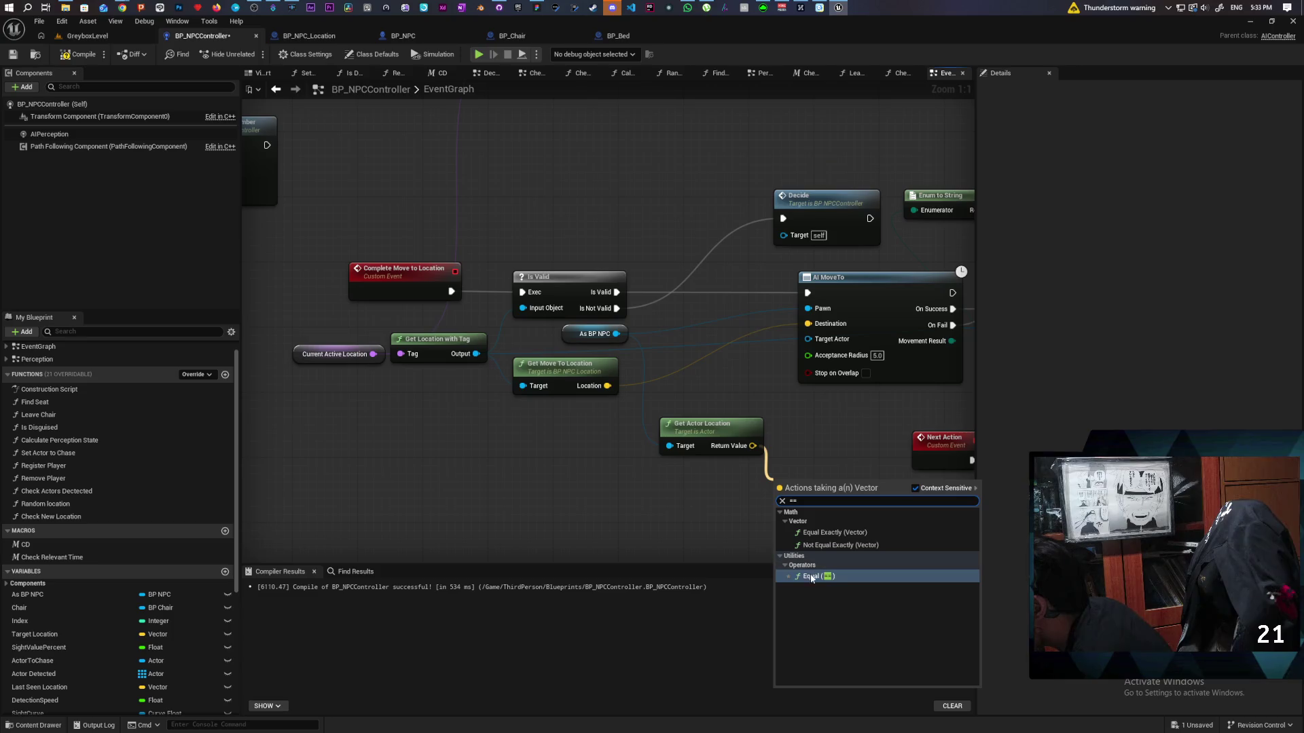
left_click(832, 533)
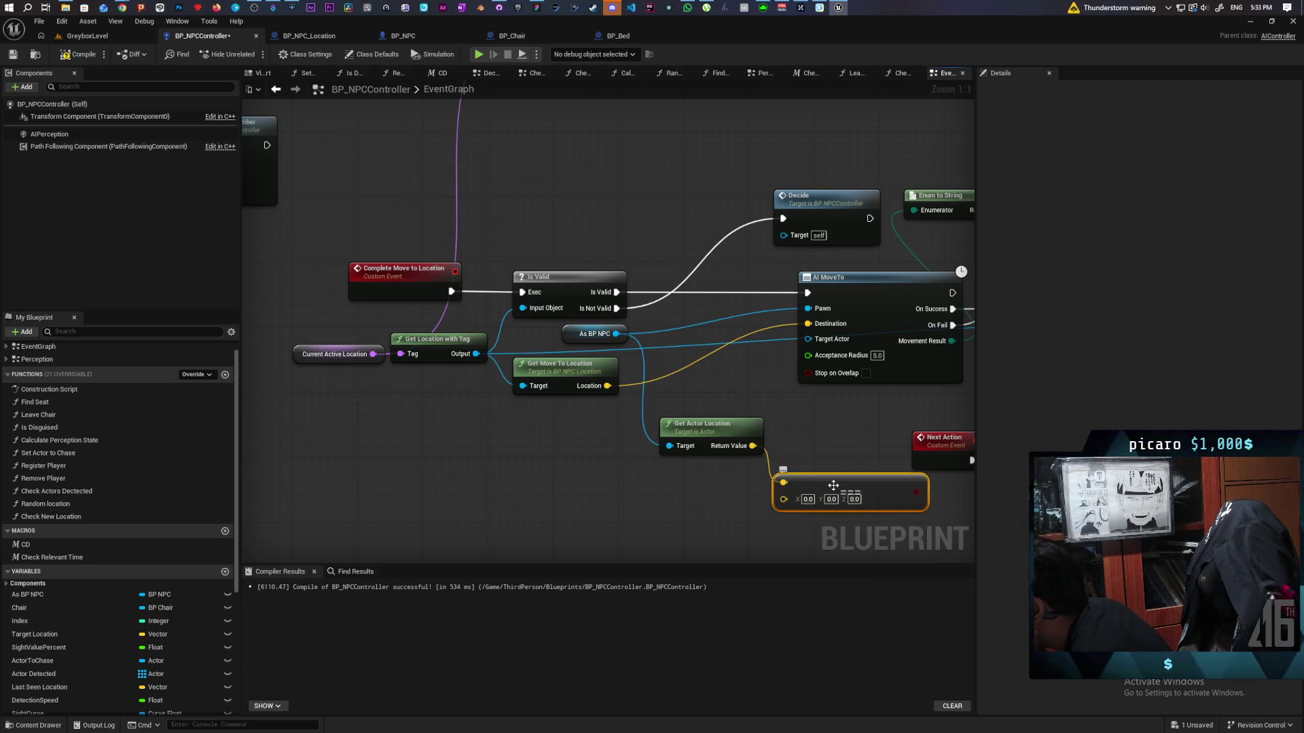
left_click_drag(833, 486, 792, 490)
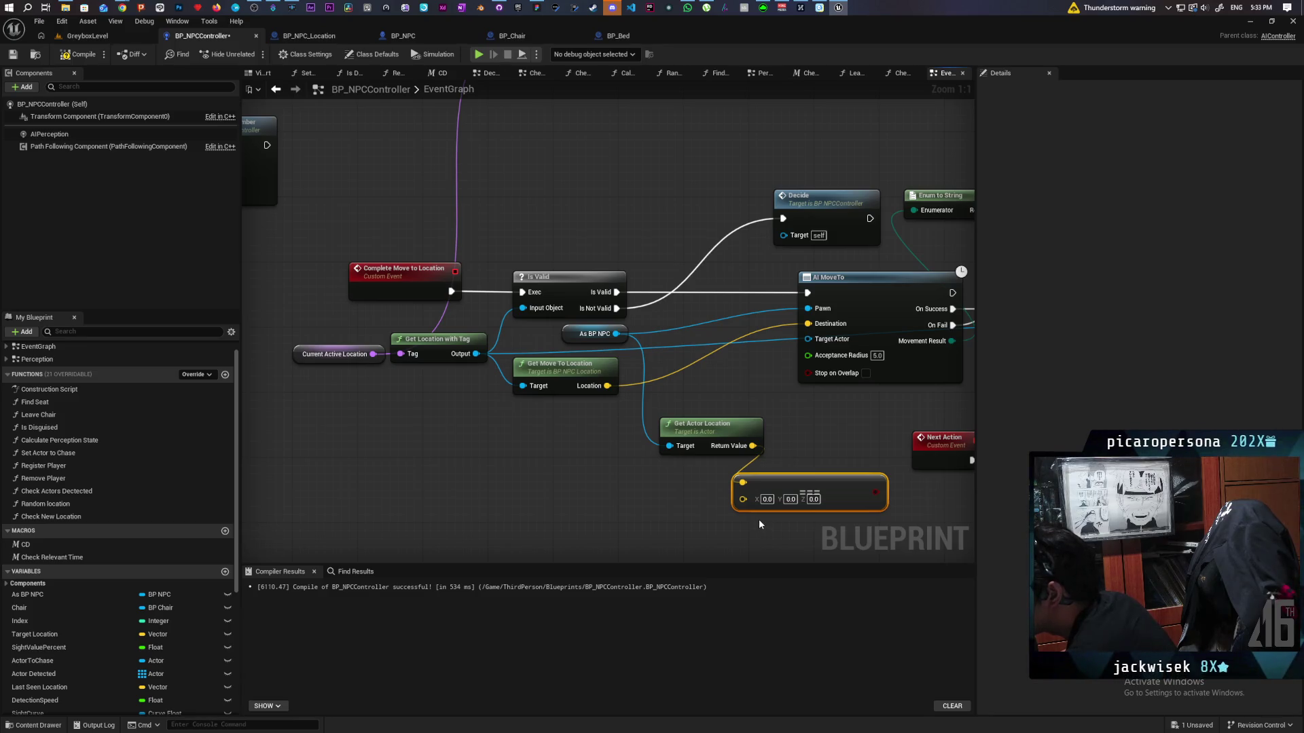
key("Delete")
- Compare actor location to move-to Location with == (tolerance 90) driving a Branch after Is Valid
left_click_drag(753, 446, 739, 487)
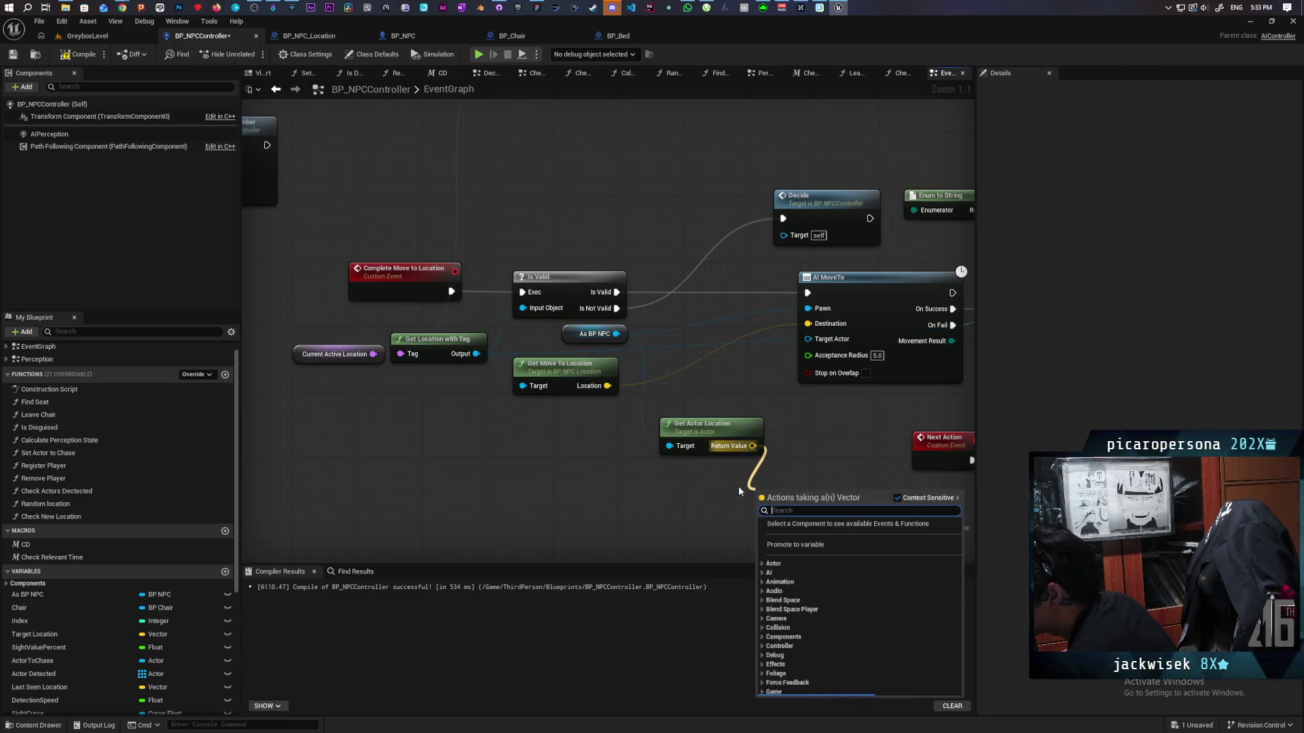
type("=")
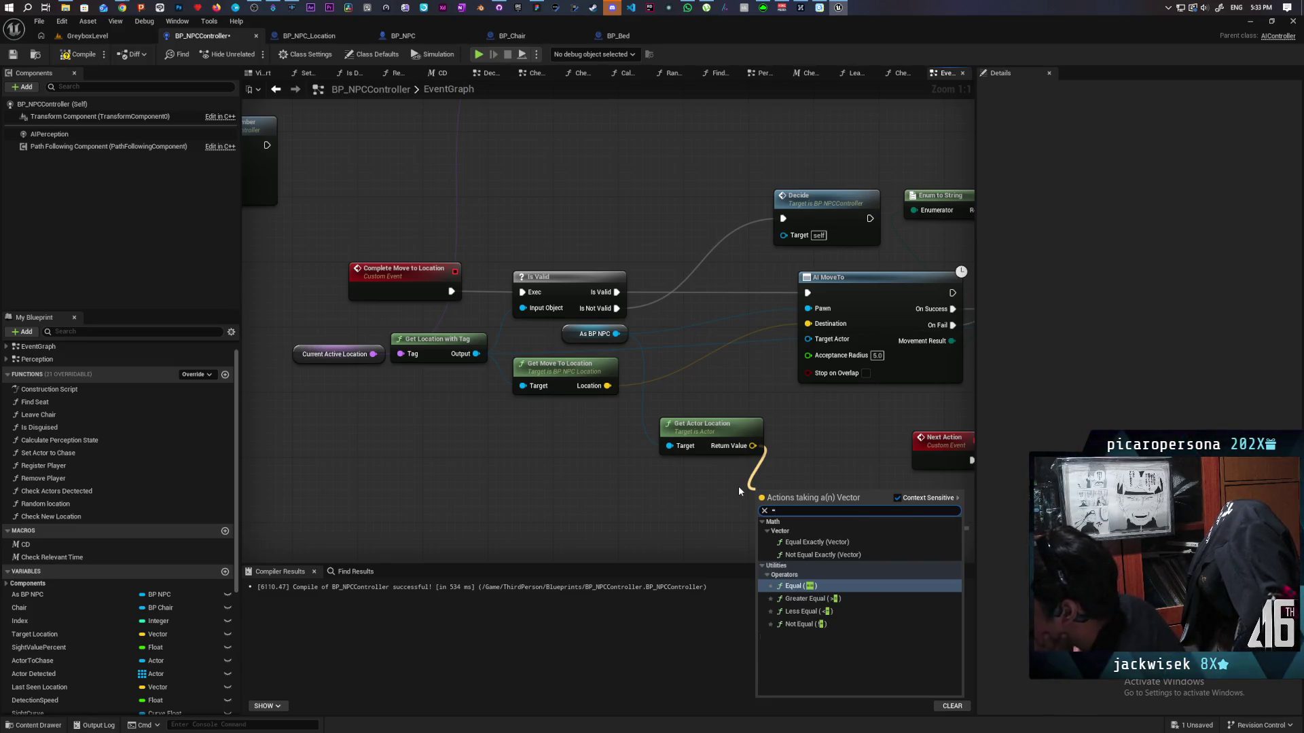
left_click(814, 586)
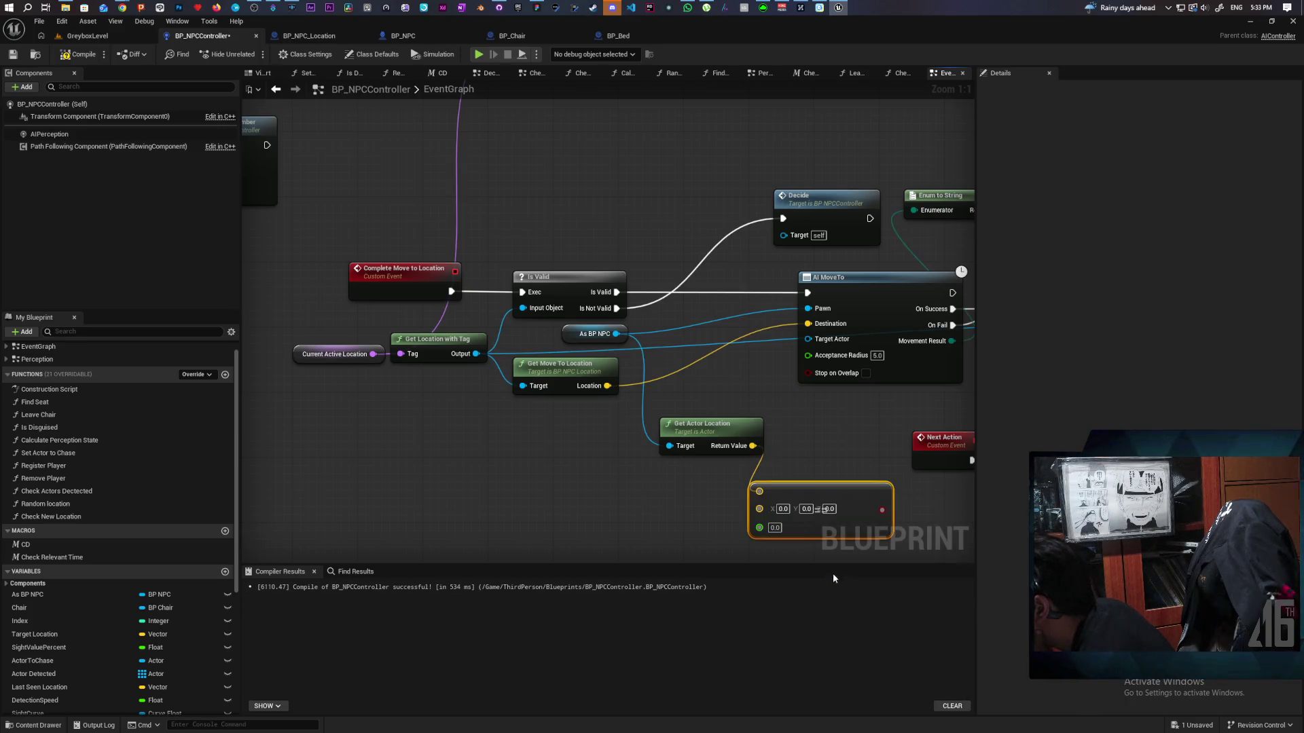
left_click_drag(606, 385, 759, 508)
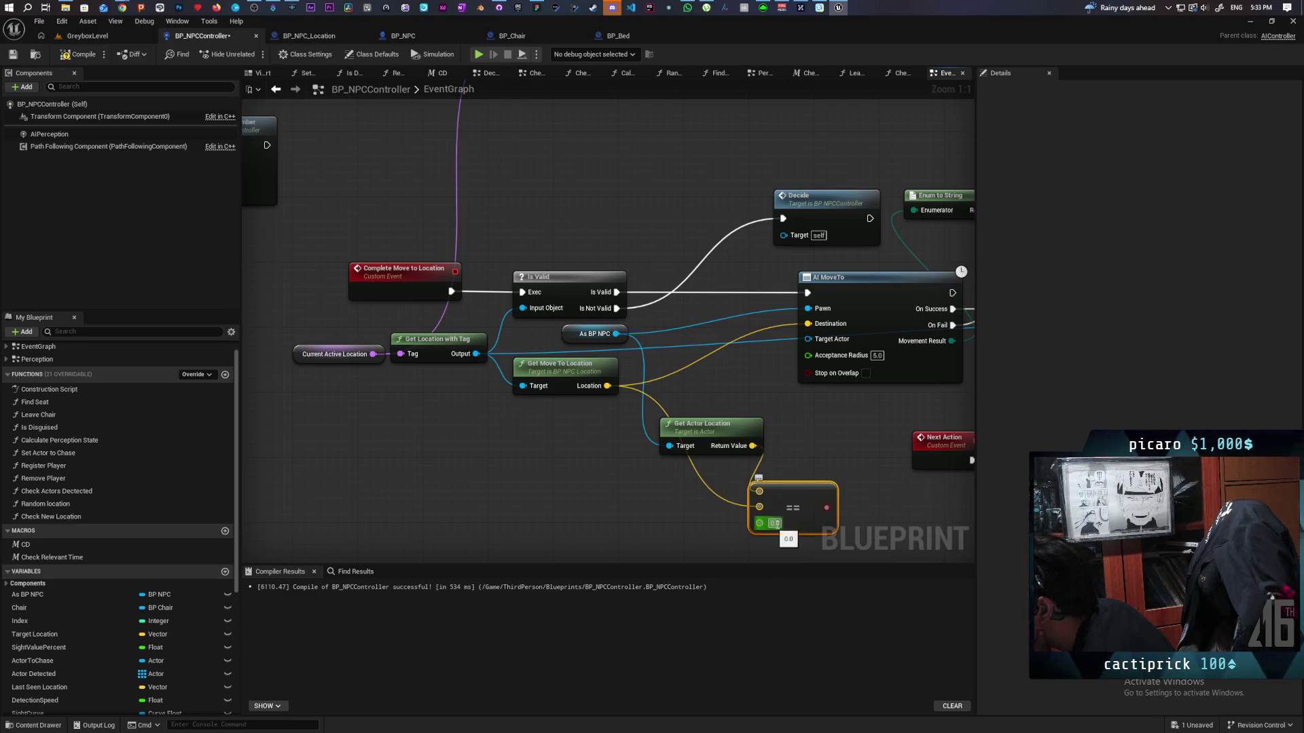
type("90")
left_click(841, 467)
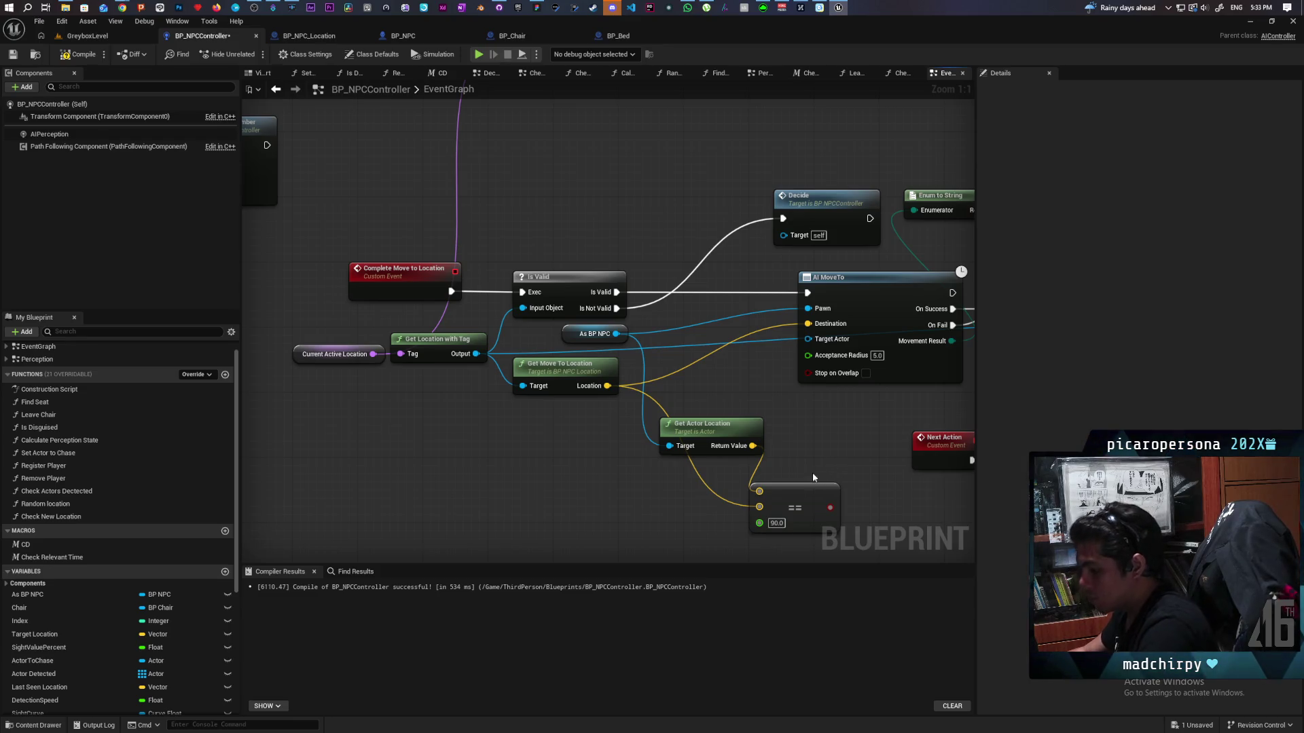
mouse_move(830, 507)
left_mouse_down()
mouse_move(675, 294)
mouse_move(704, 287)
left_mouse_up()
left_click_drag(617, 292, 684, 293)
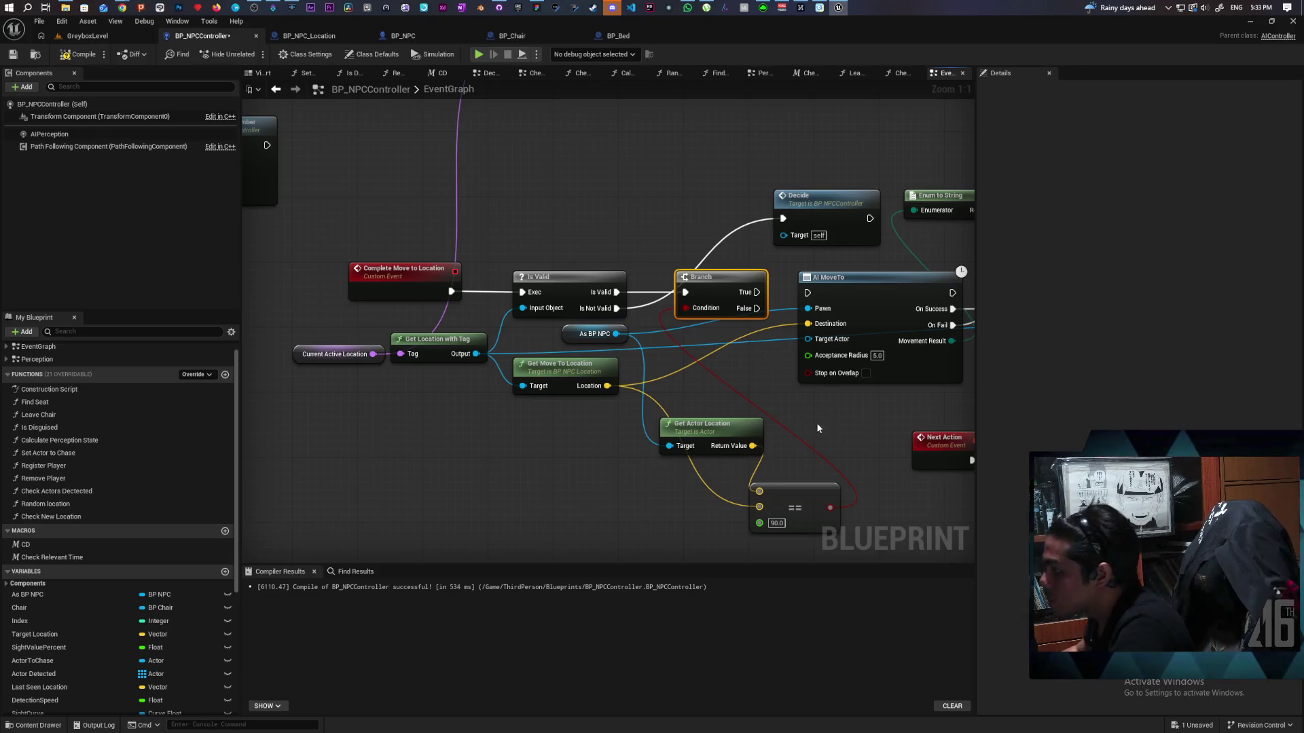
- Replace the == node with a Distance2D between the actor location and move-to Location
left_click(812, 506)
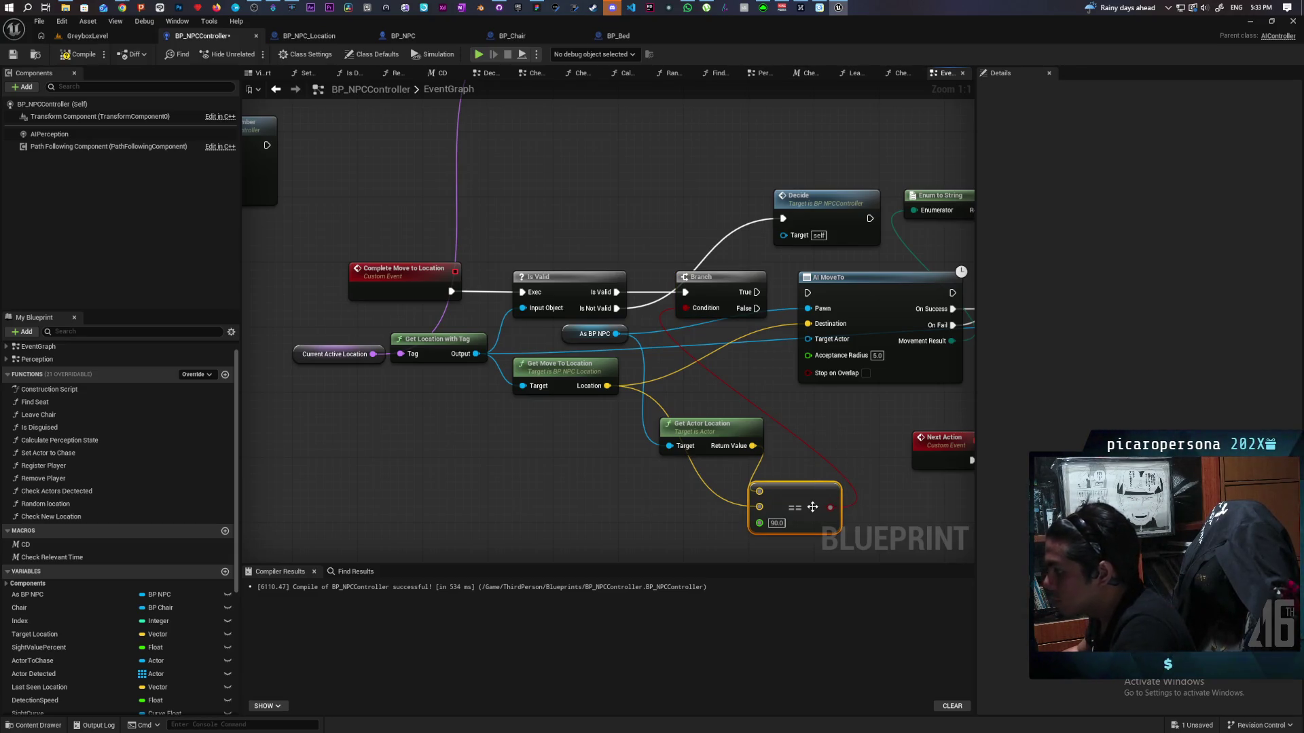
key("Delete")
mouse_move(713, 436)
left_mouse_down()
mouse_move(699, 398)
mouse_move(756, 460)
left_mouse_up()
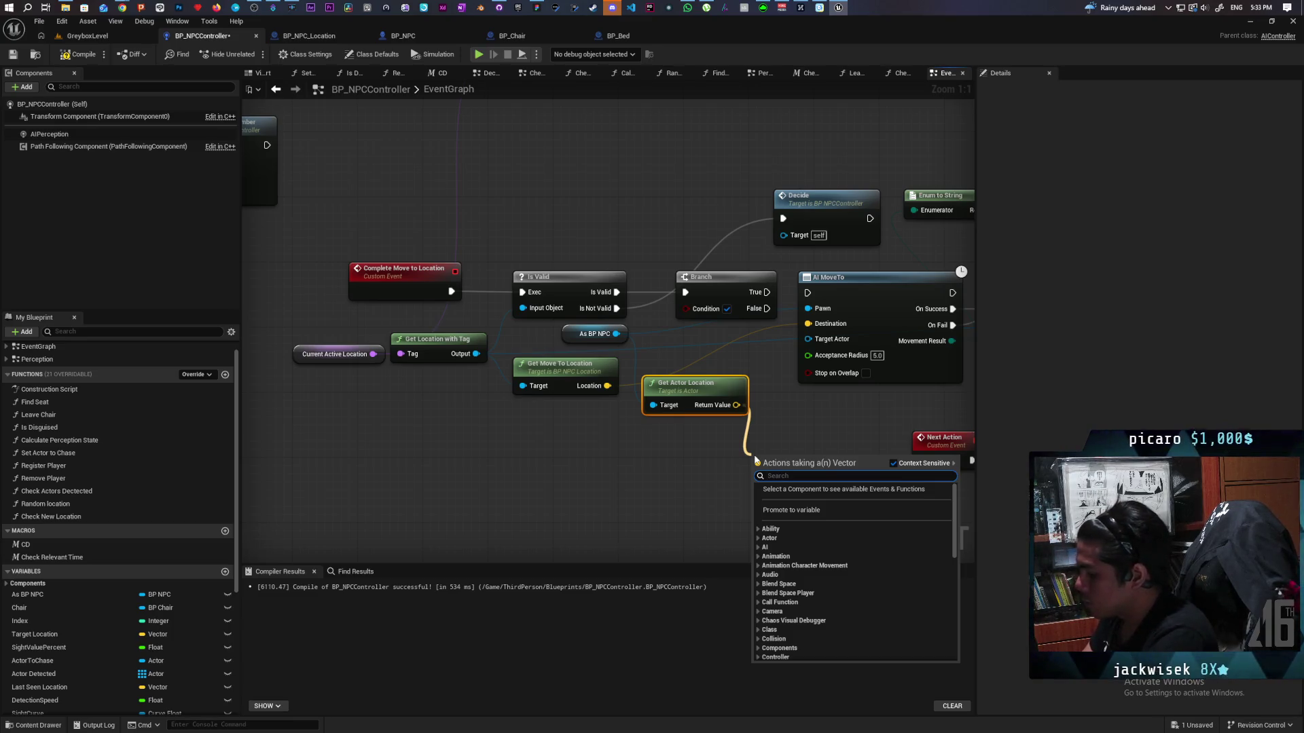
type("distance")
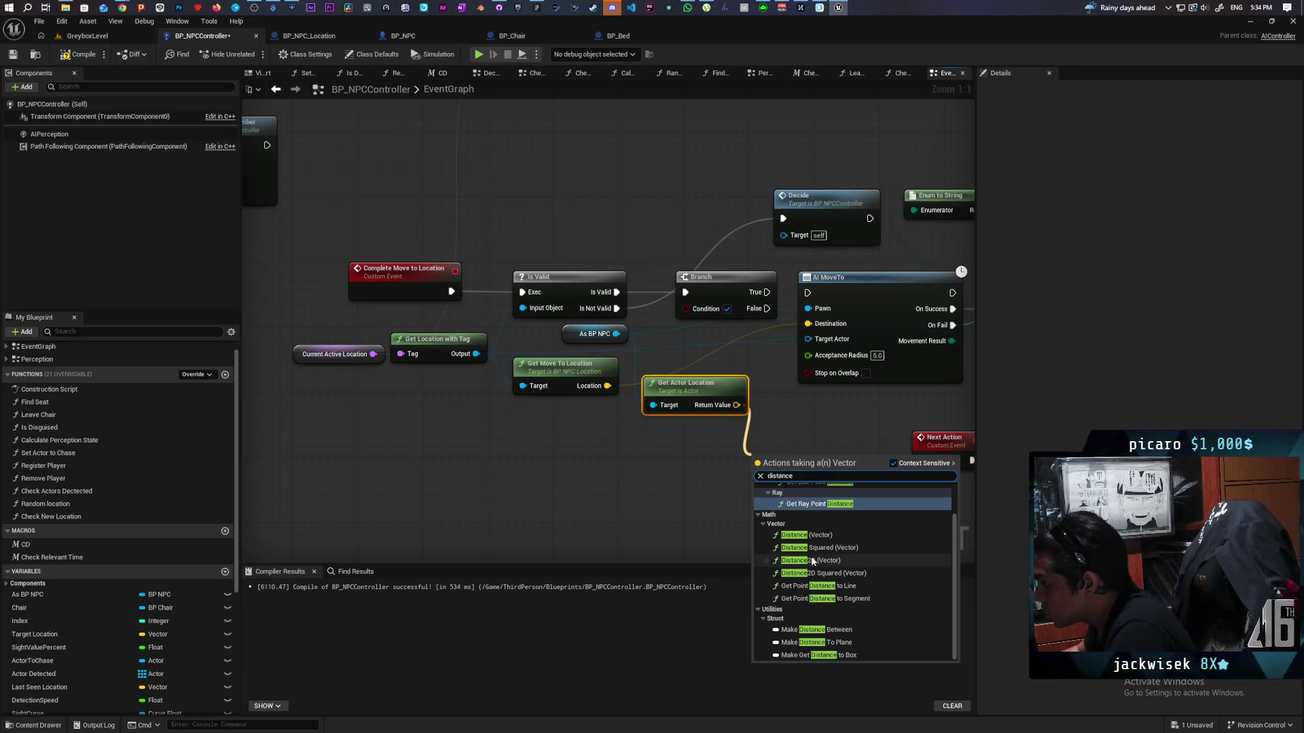
left_click(808, 561)
mouse_move(797, 505)
left_mouse_down()
mouse_move(776, 452)
mouse_move(760, 451)
left_mouse_up()
mouse_move(607, 385)
left_mouse_down()
mouse_move(699, 514)
mouse_move(741, 482)
mouse_move(700, 443)
left_mouse_up()
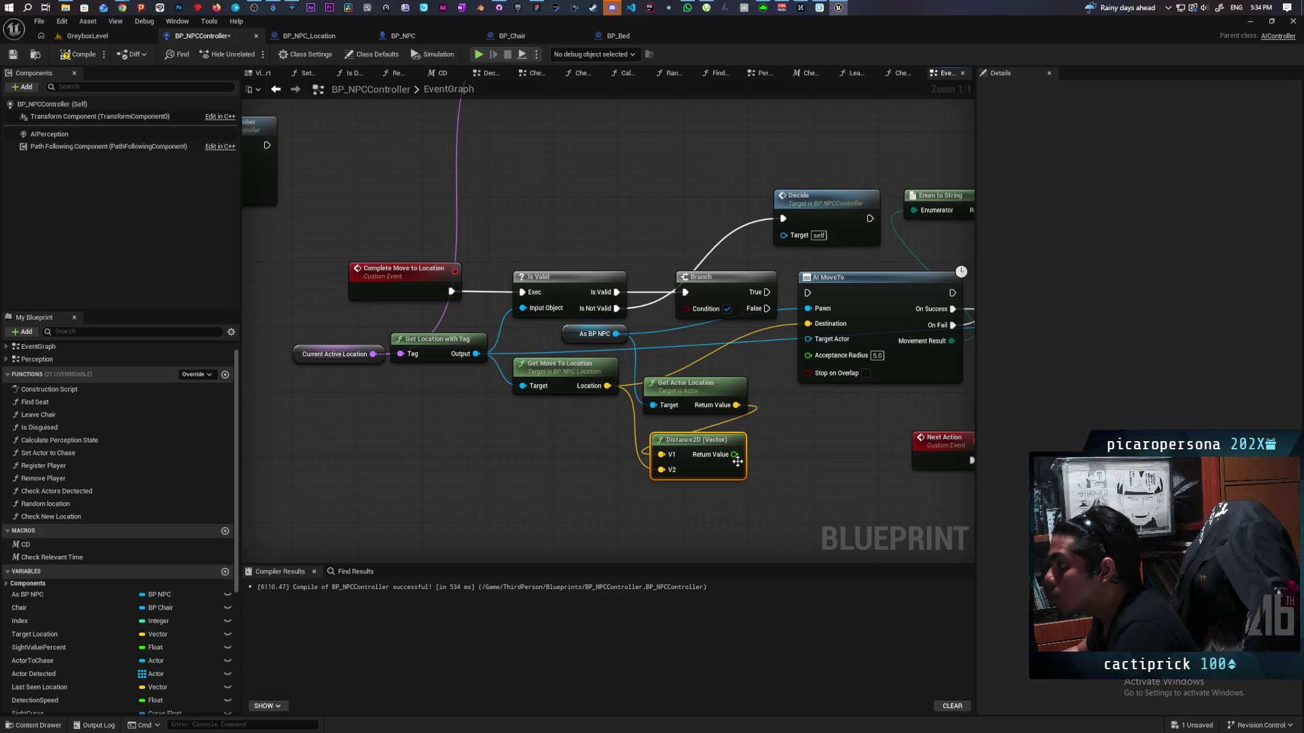
- Make the Branch condition 'distance greater than 50.0'
left_click_drag(734, 455, 767, 454)
type(">")
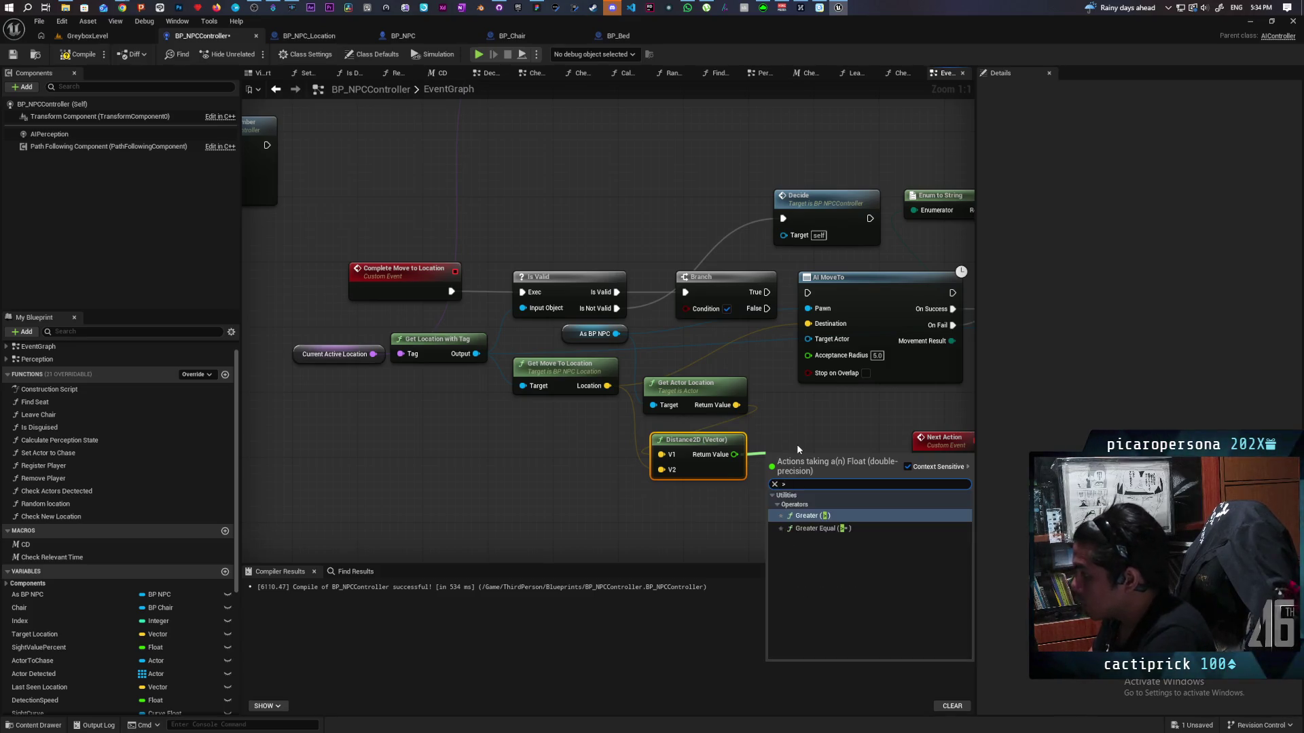
key("Return")
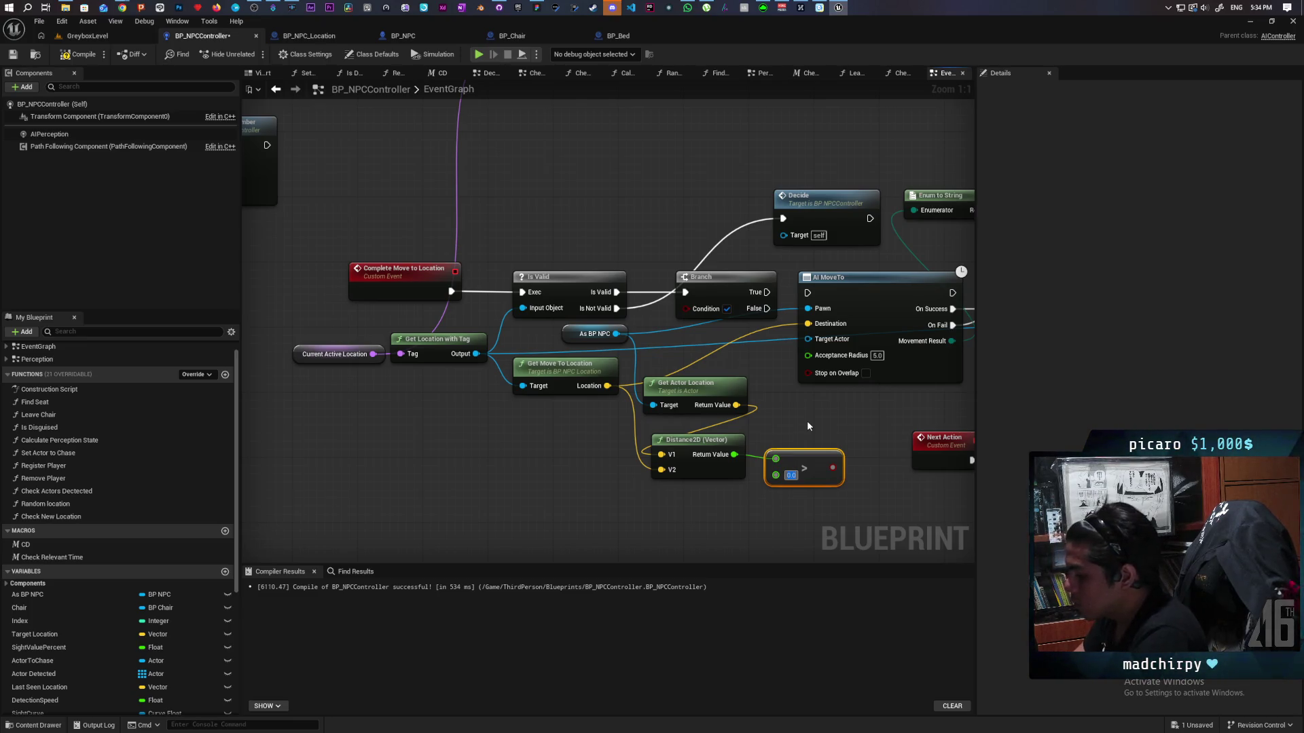
type("50")
key("Return")
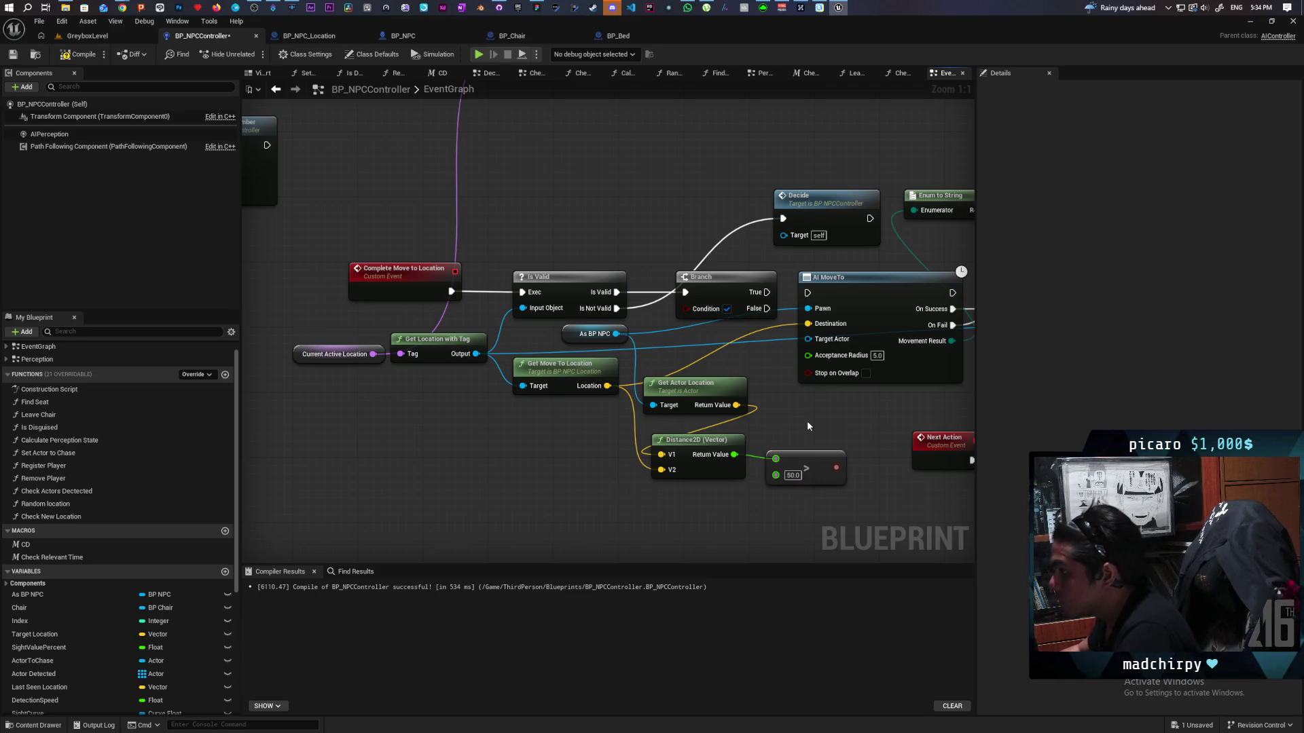
mouse_move(836, 468)
left_mouse_down()
mouse_move(848, 460)
mouse_move(710, 309)
mouse_move(686, 308)
mouse_move(807, 292)
left_mouse_up()
- Wire the Branch output toward On Location Arrived and delete the Print String debug node
mouse_move(845, 236)
left_mouse_down()
mouse_move(804, 280)
mouse_move(693, 318)
mouse_move(611, 321)
left_mouse_up()
scroll(771, 314, "down", 1)
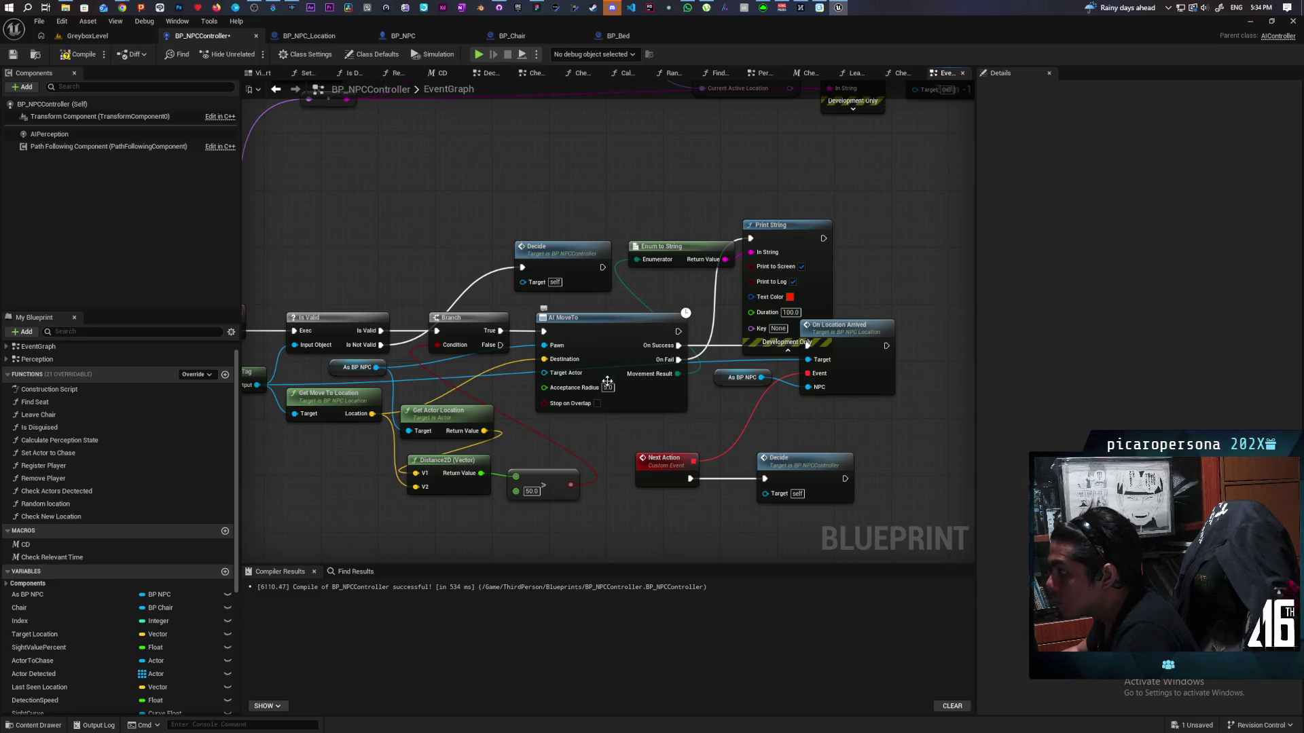
left_click_drag(499, 347, 807, 350)
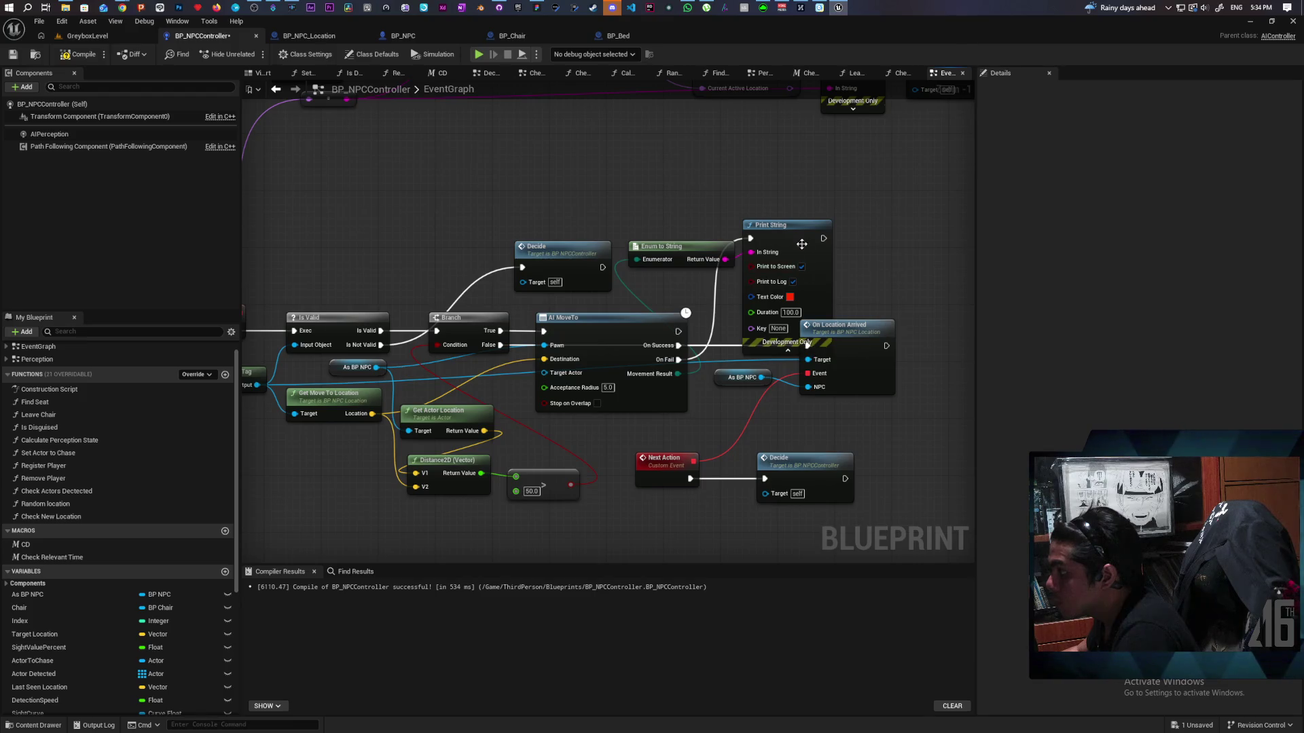
left_click_drag(822, 236, 856, 220)
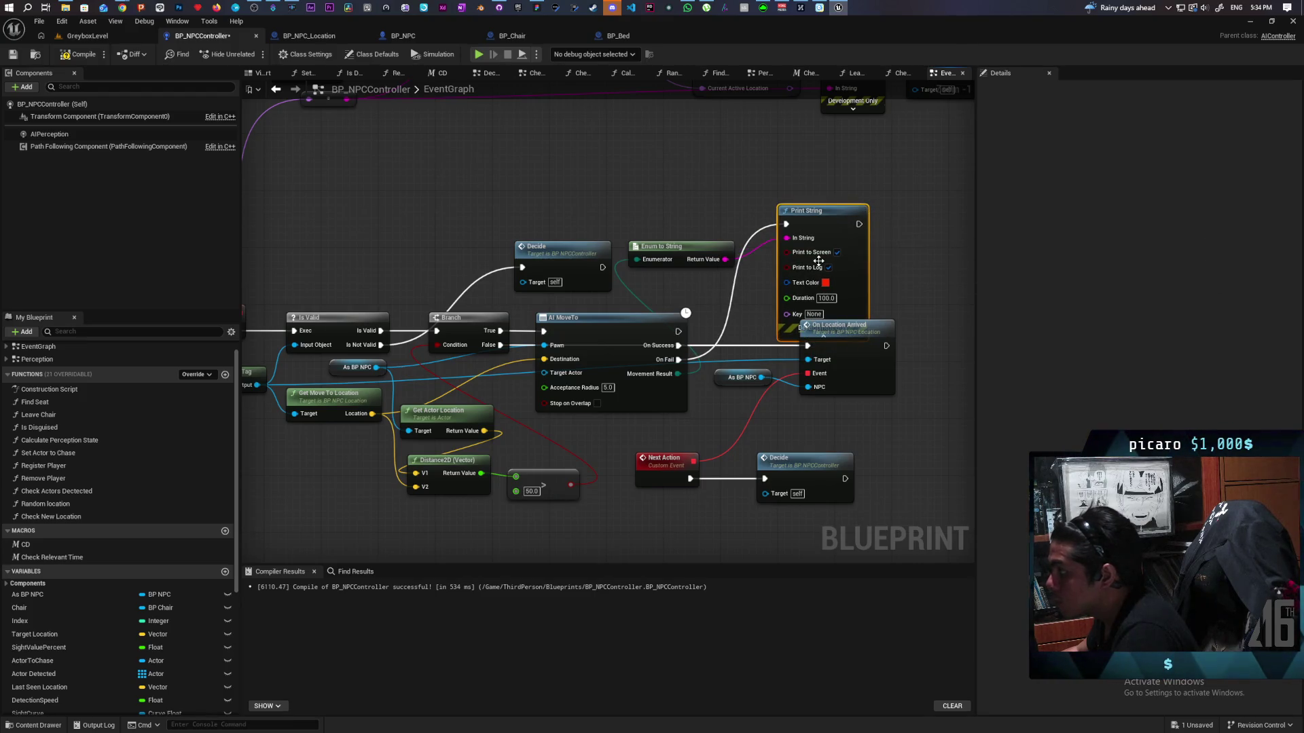
key("Delete")
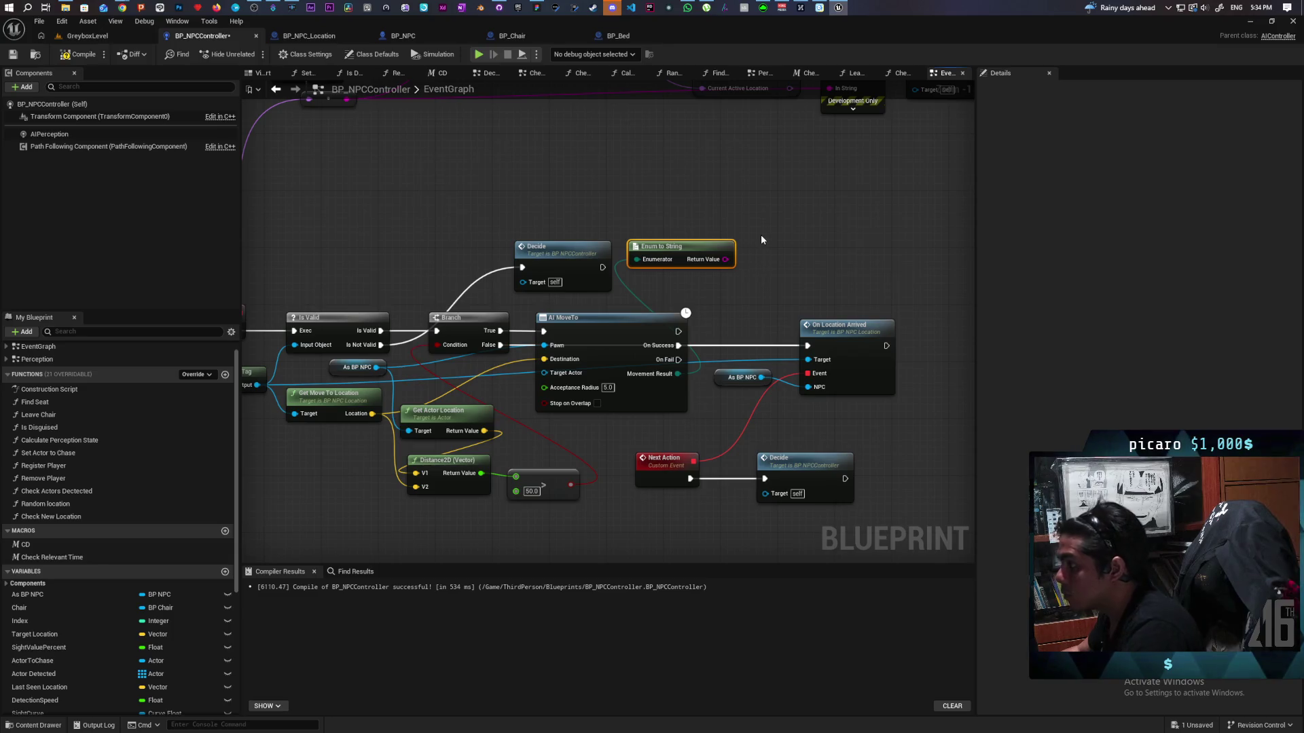
- Delete Enum to String, save, comment the Branch 'Skip move if already at location', and recompile
key("Delete")
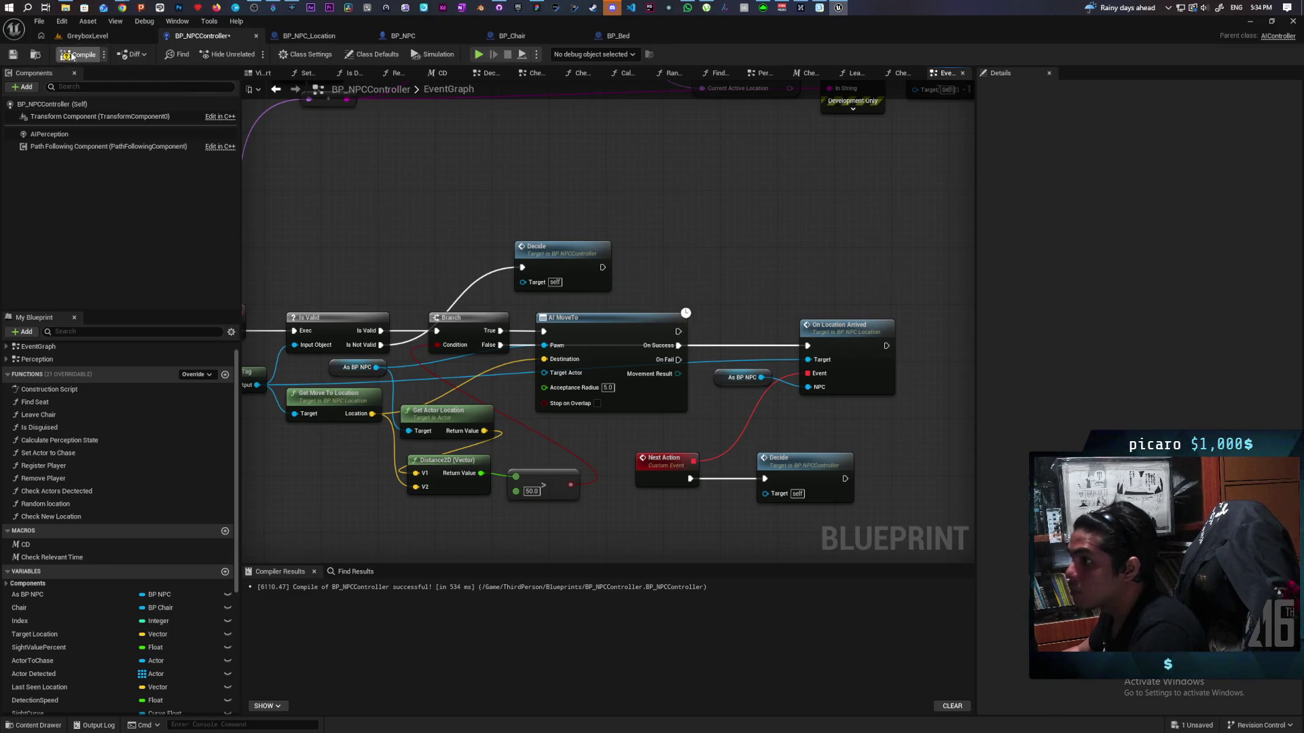
key("ctrl+s")
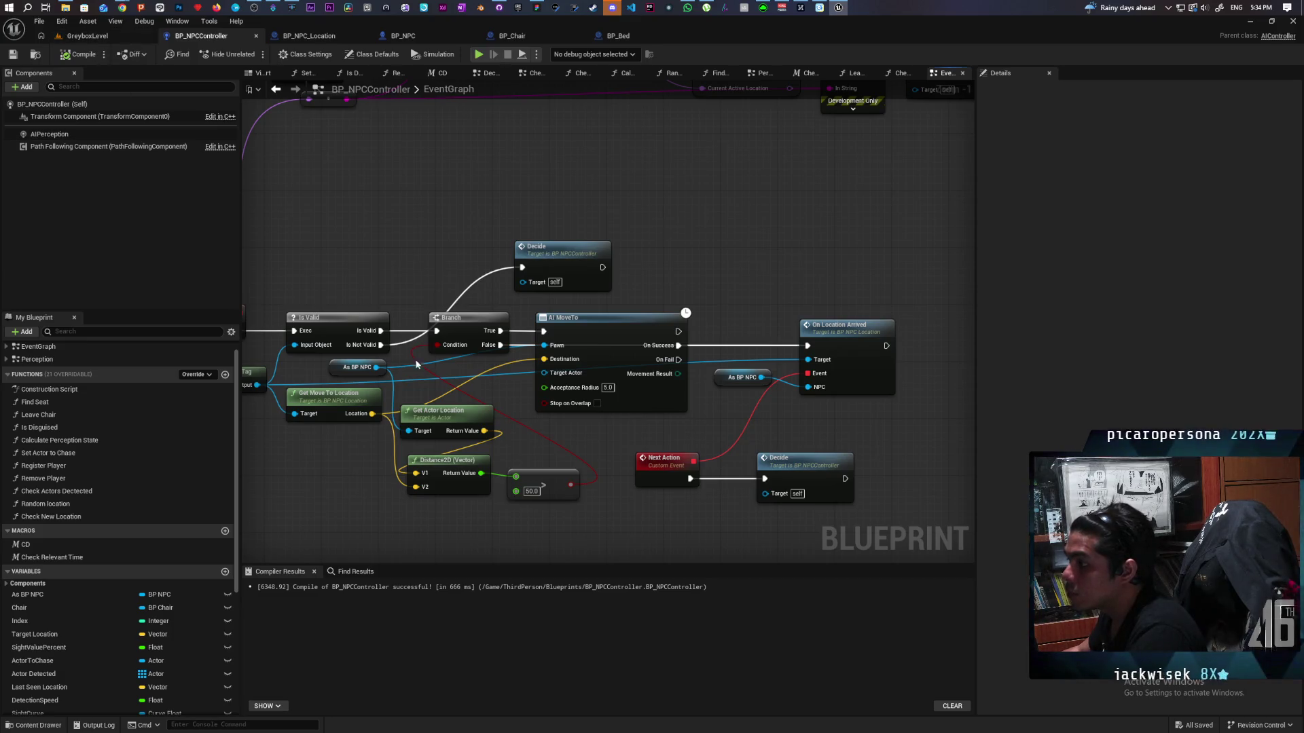
left_click(436, 315)
left_click(437, 308)
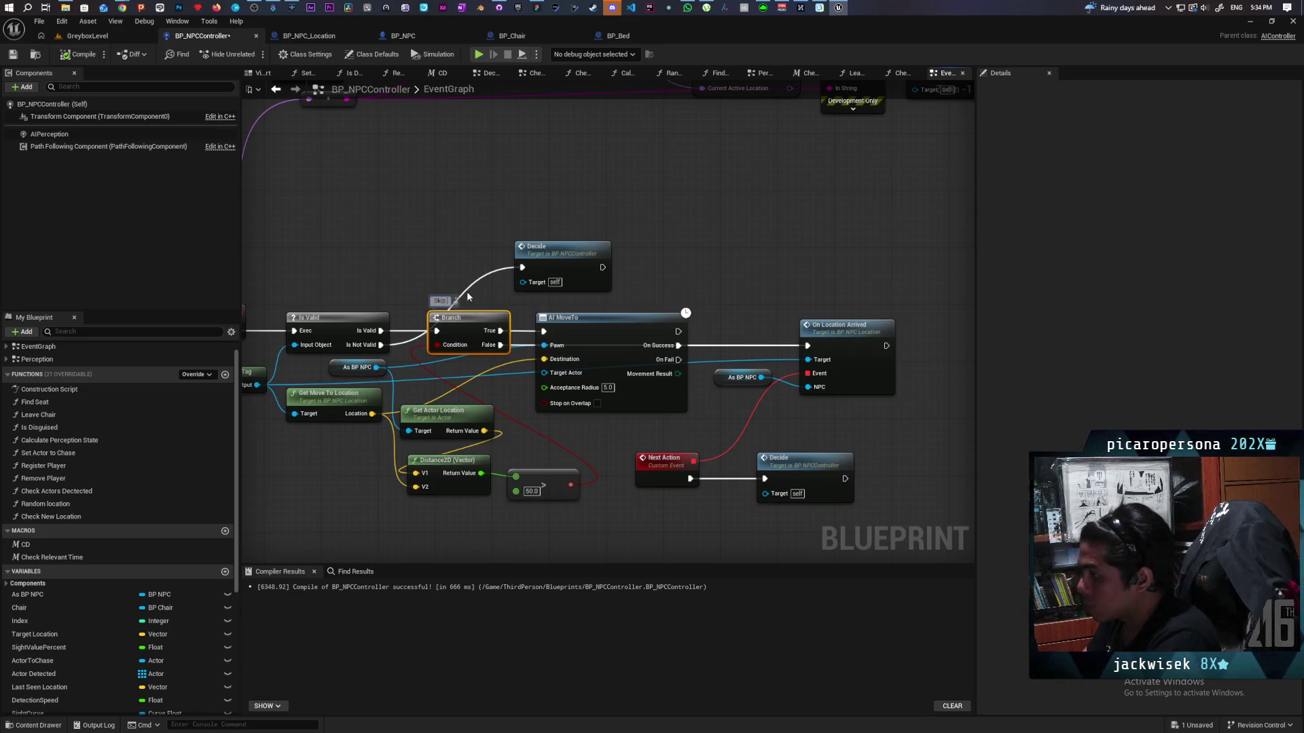
type(" move if already at location")
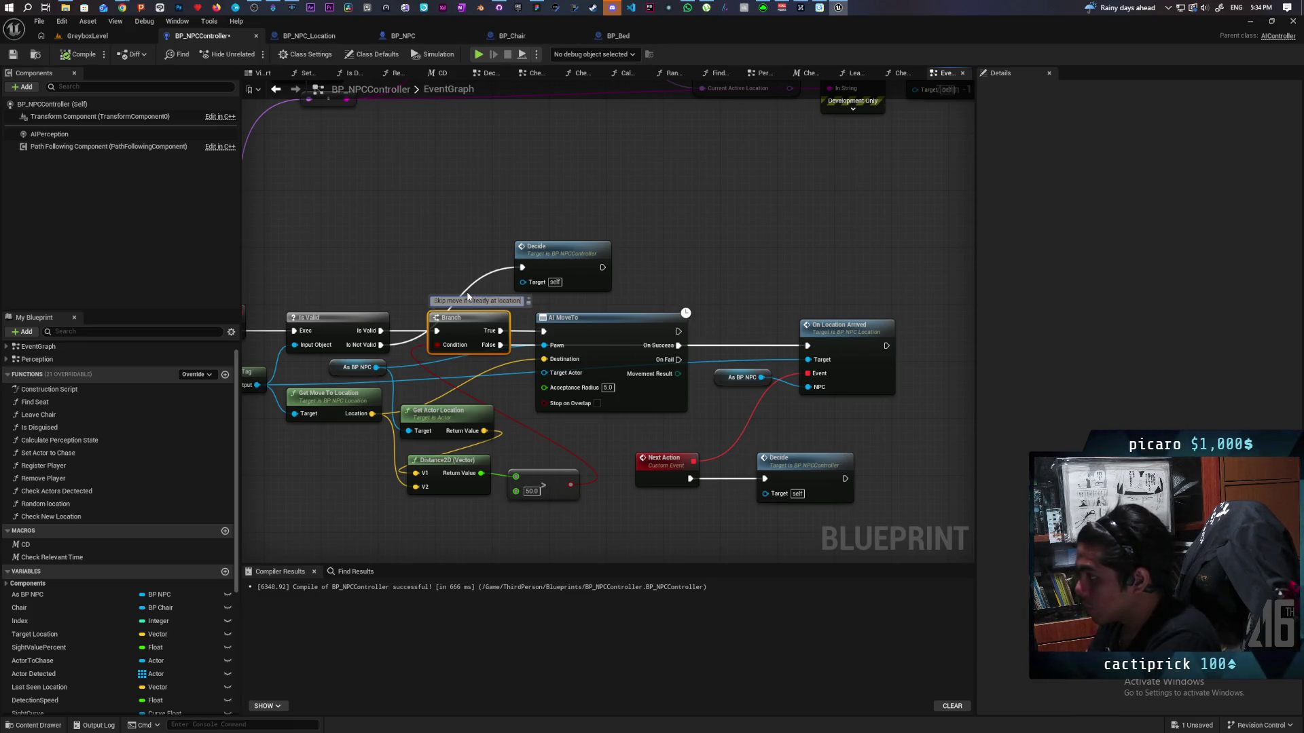
left_click(379, 187)
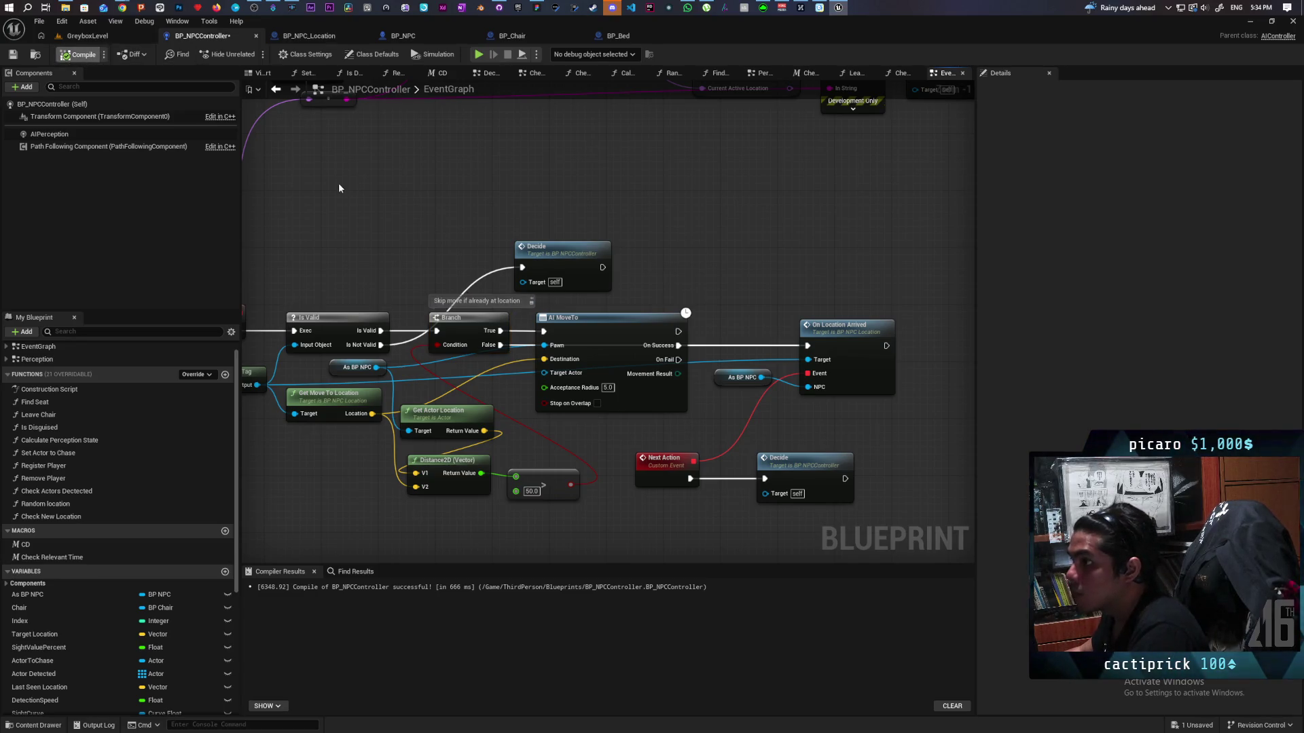
key("F7")
left_click(87, 36)
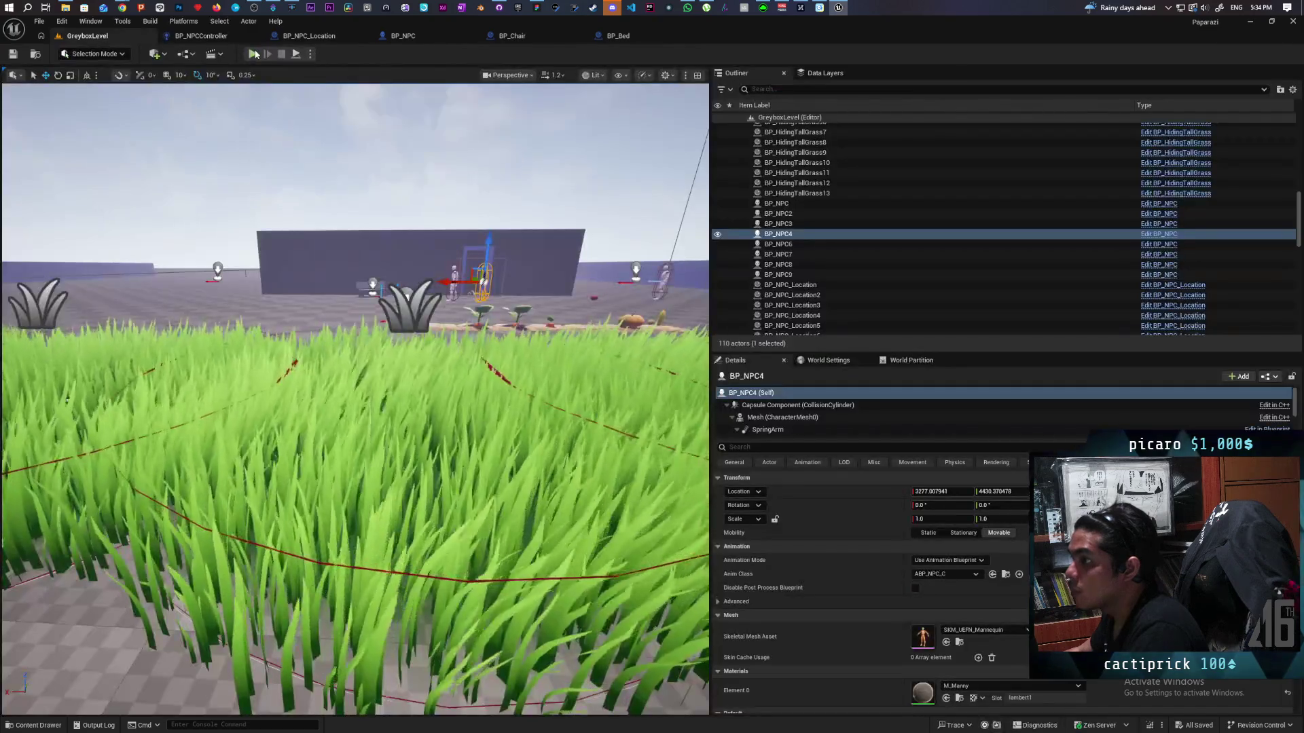
- Walk the character through the grass gap to the bench NPC, back away, then end the play test
key("w")
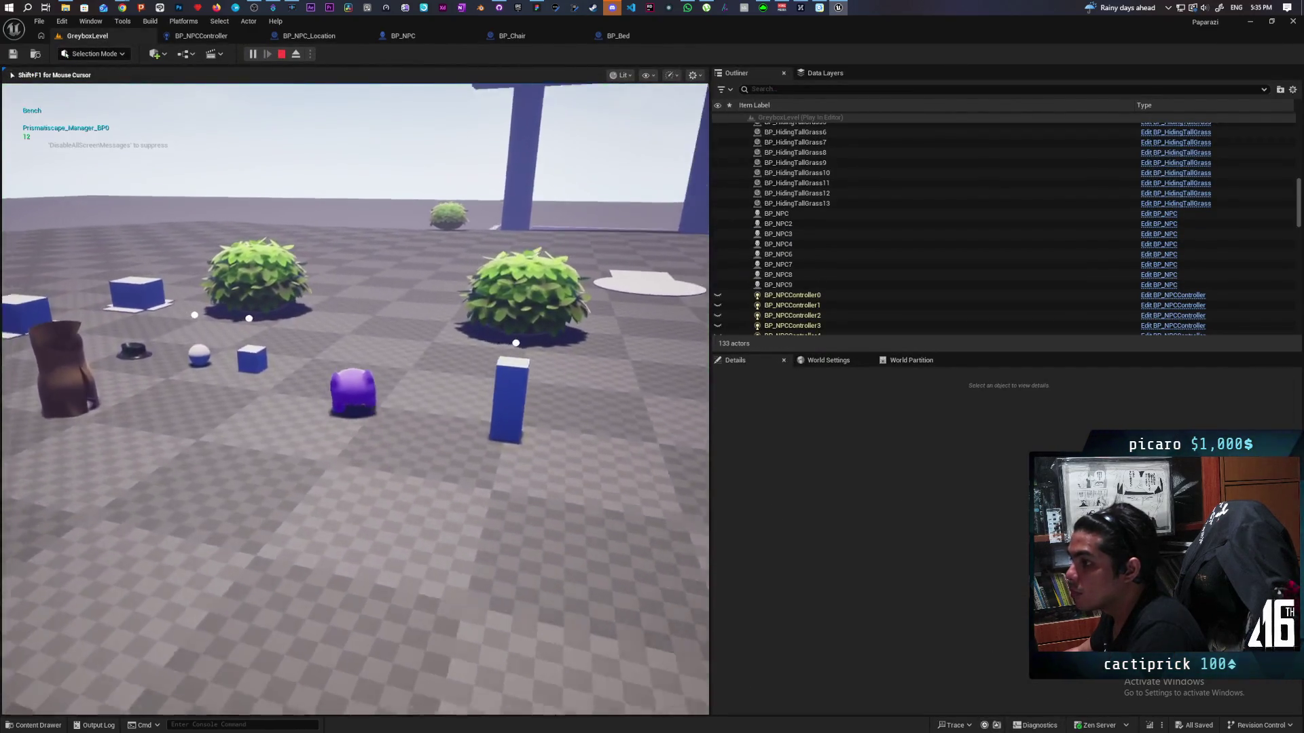
key("a")
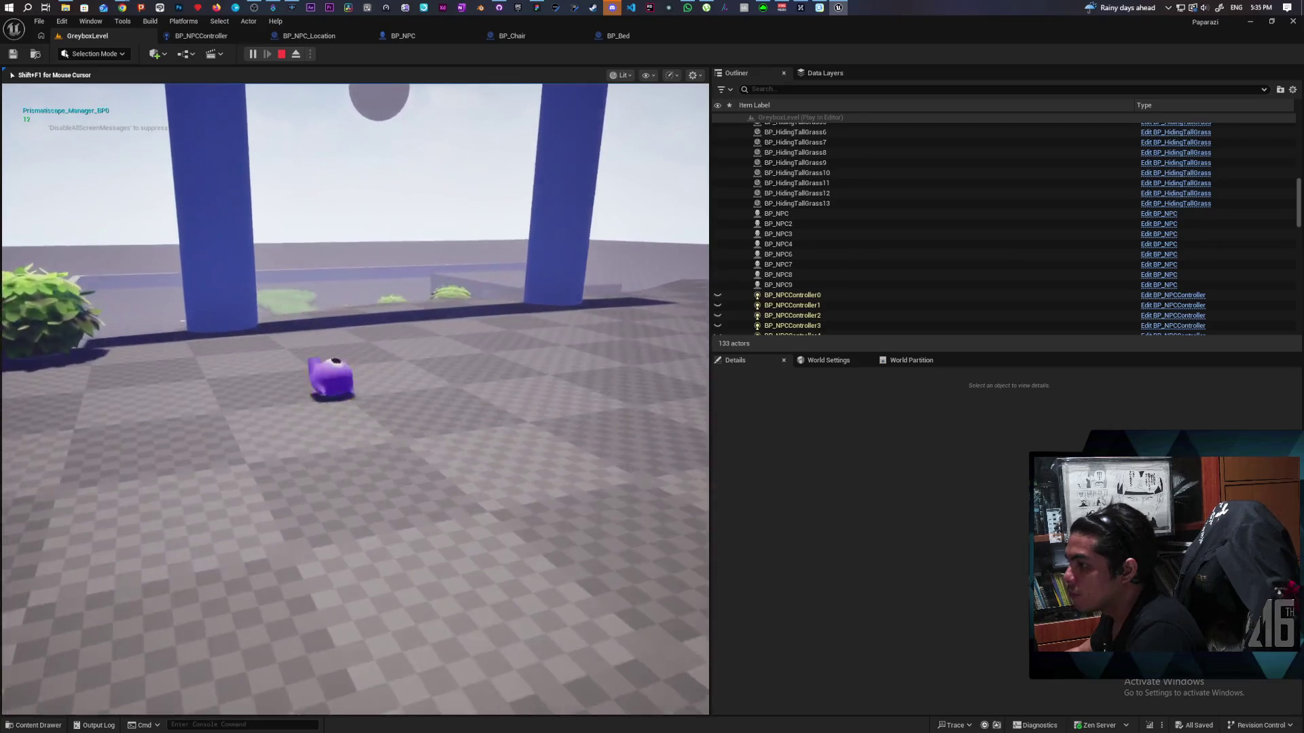
key("w")
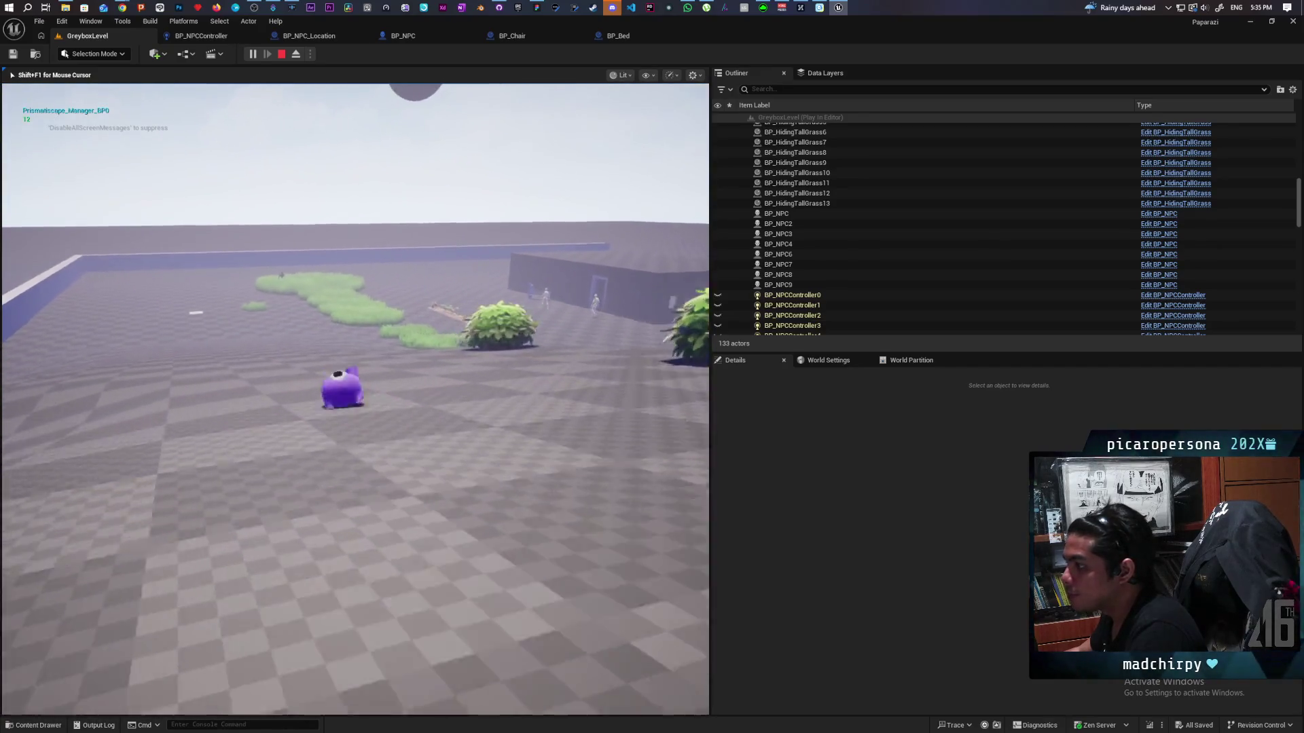
key("w")
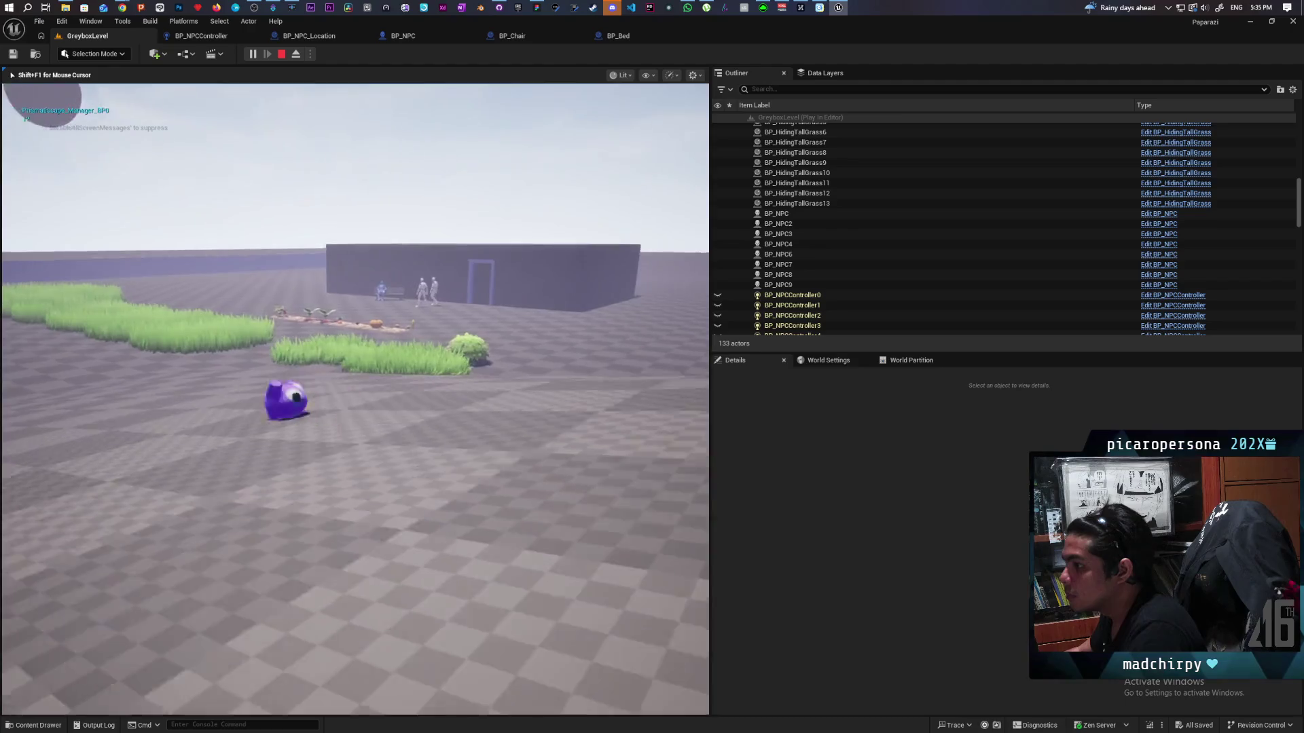
key("w")
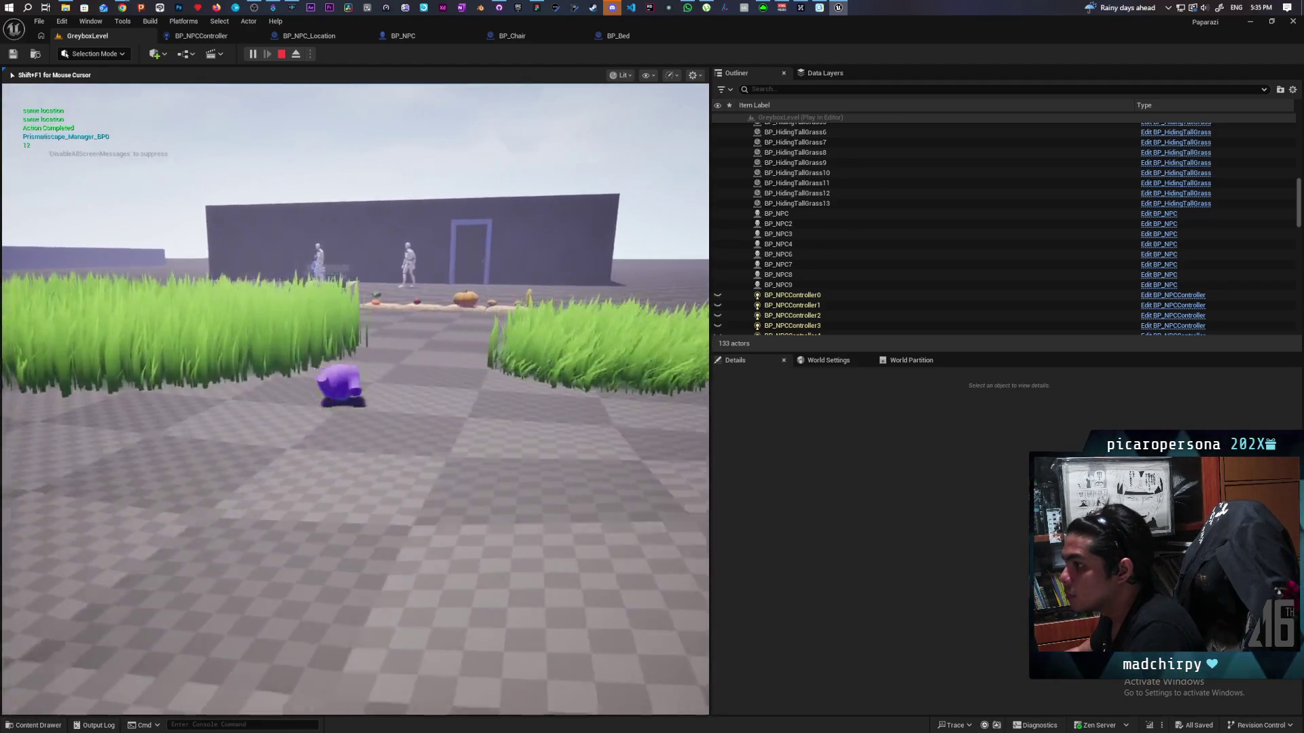
key("w")
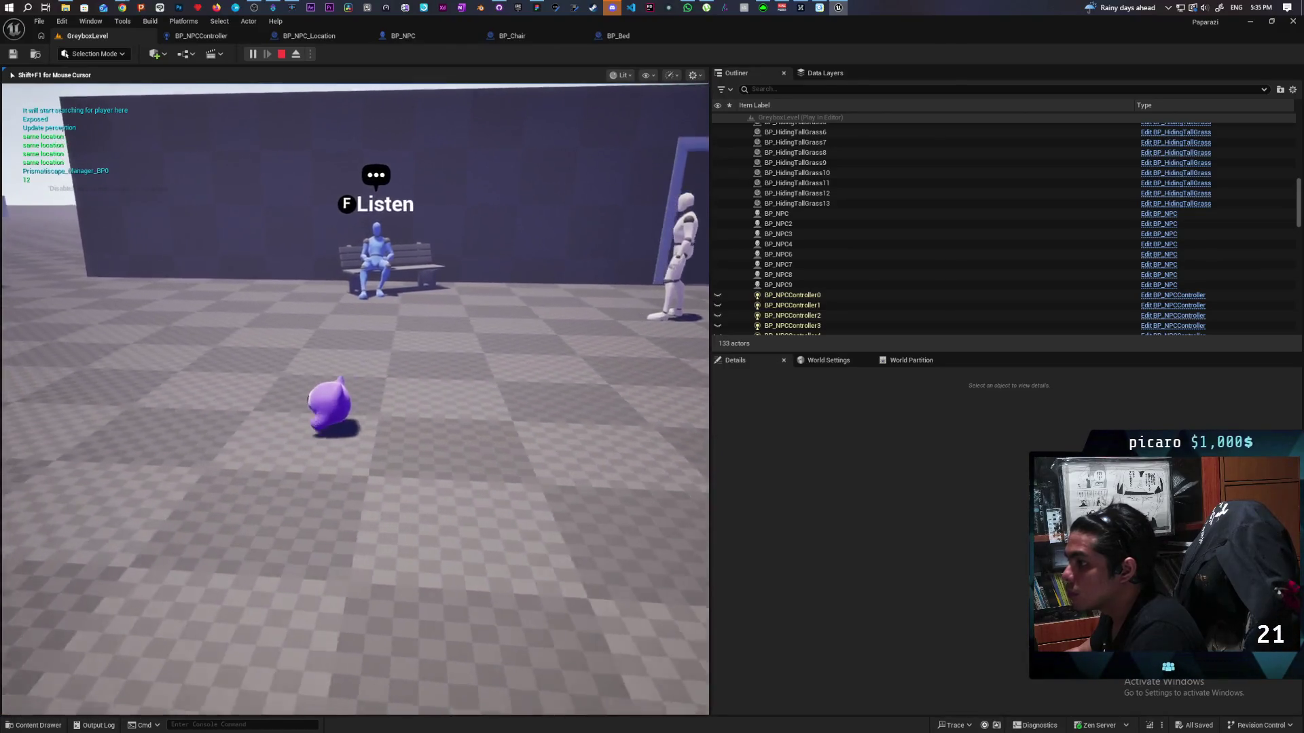
key("a")
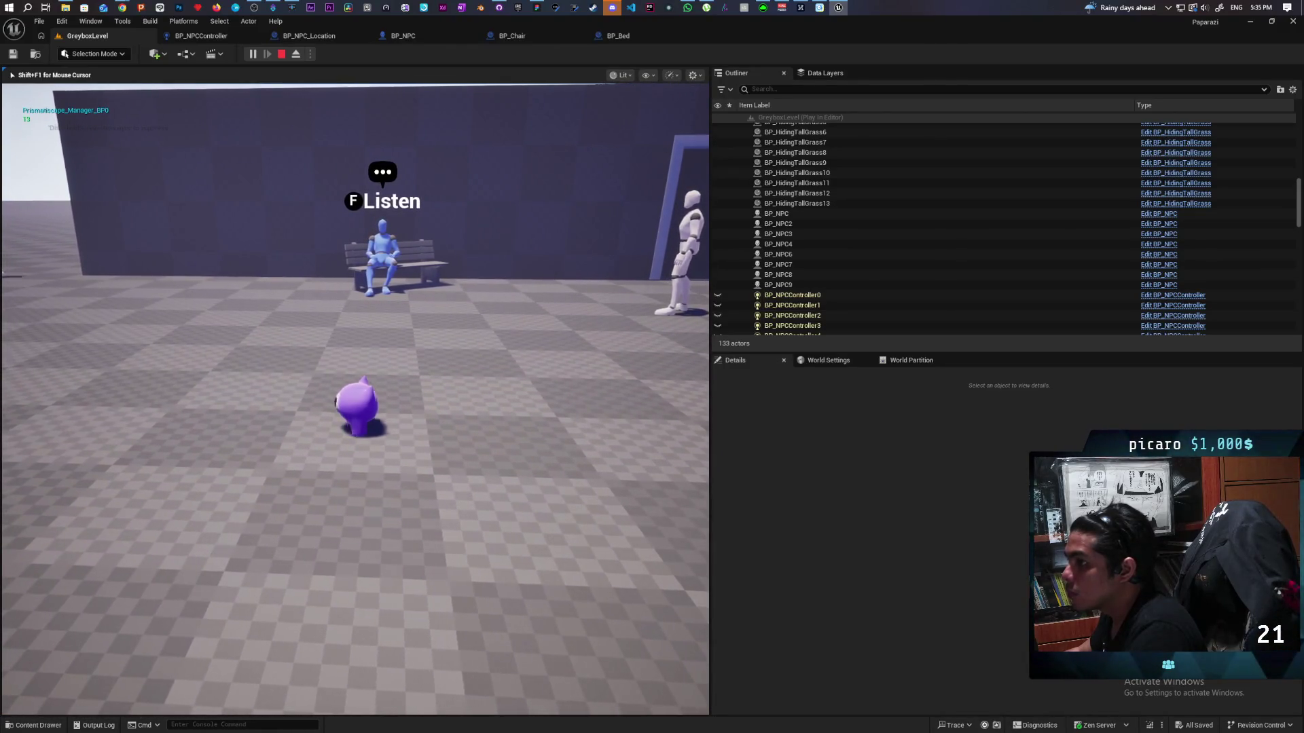
key("s")
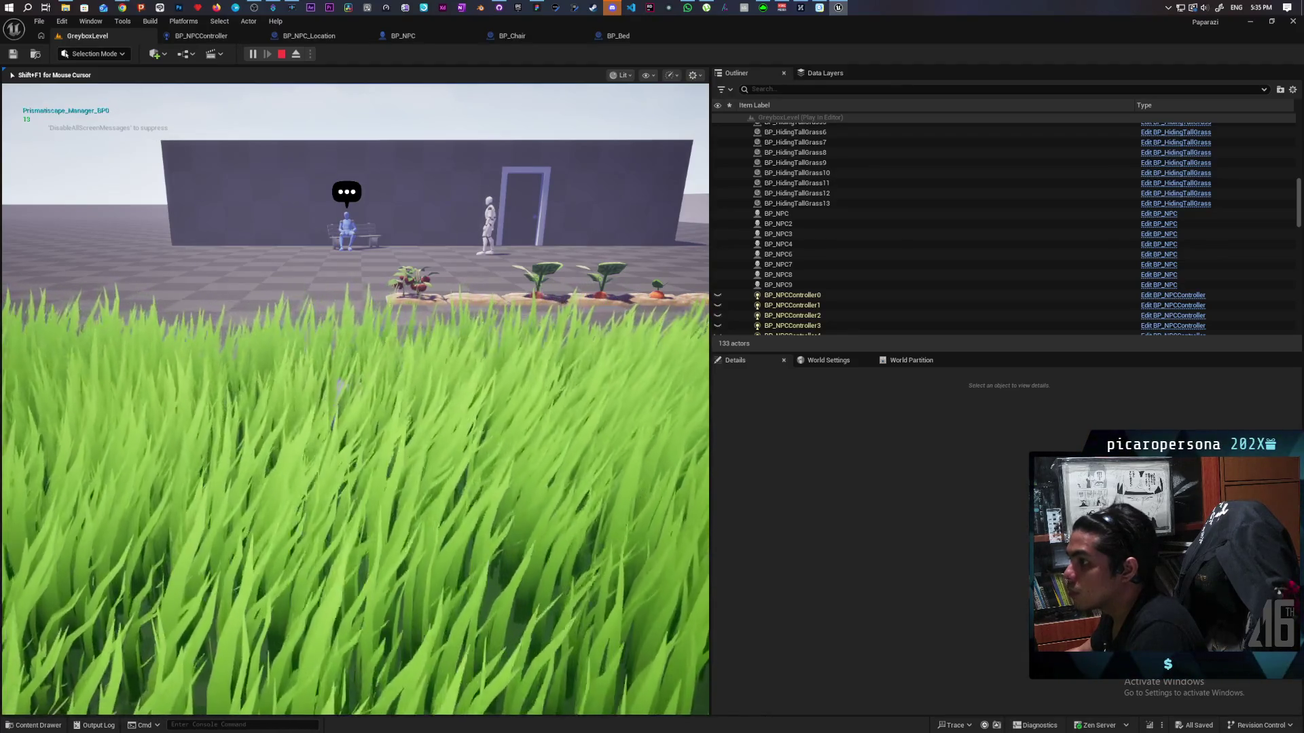
key("Escape")
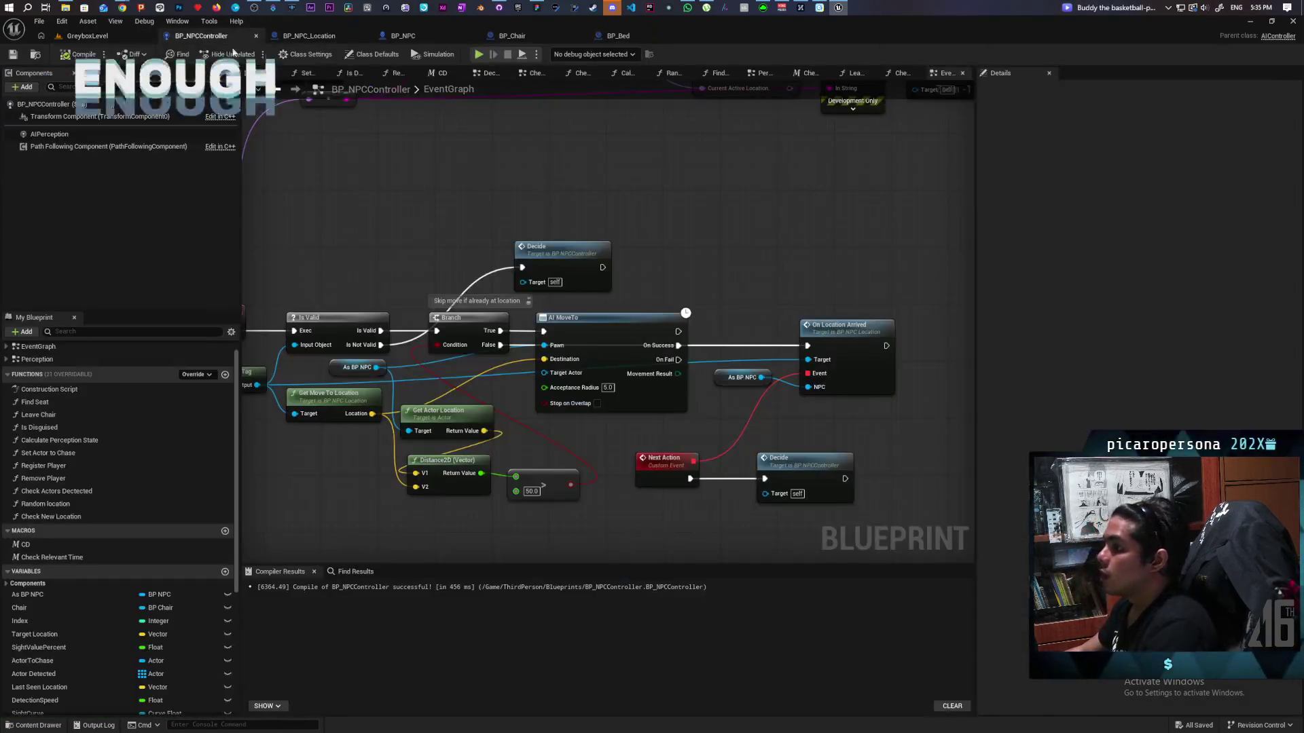
- Back in the NPC controller event graph, set a breakpoint on the Continue event
left_click(201, 35)
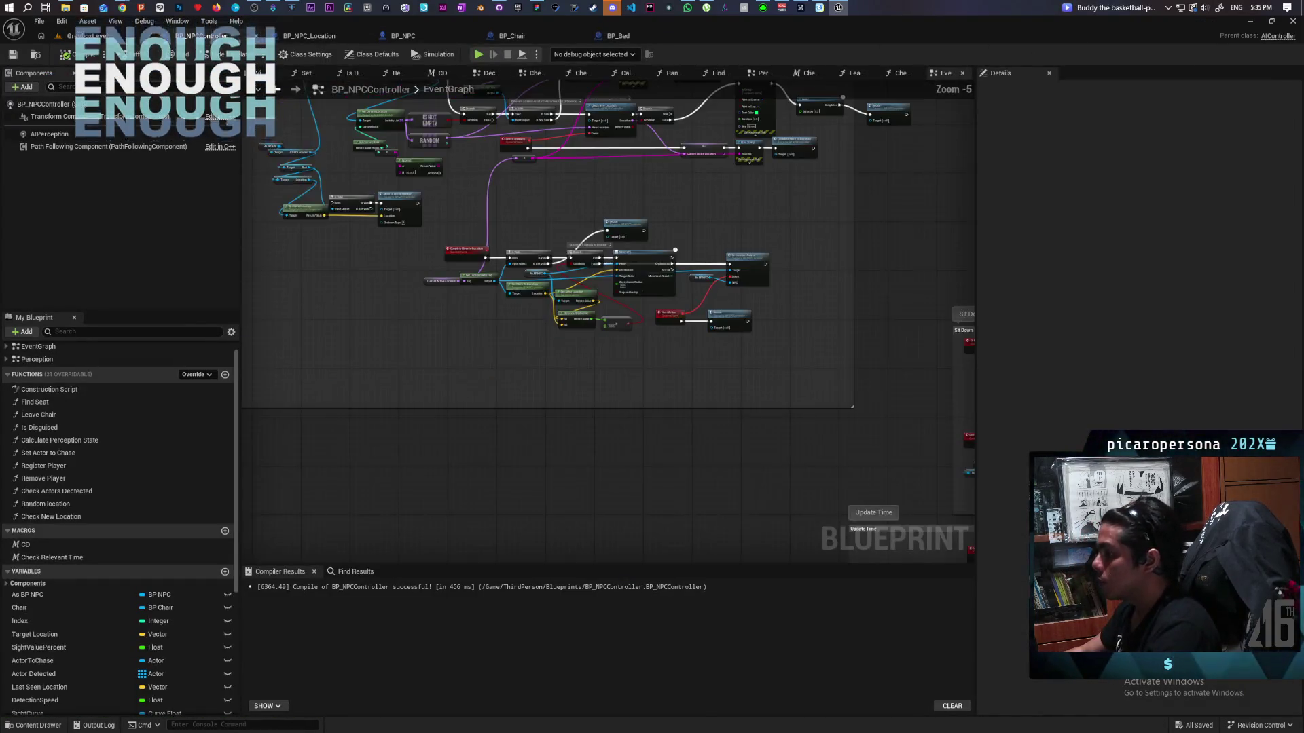
scroll(674, 327, "up", 1)
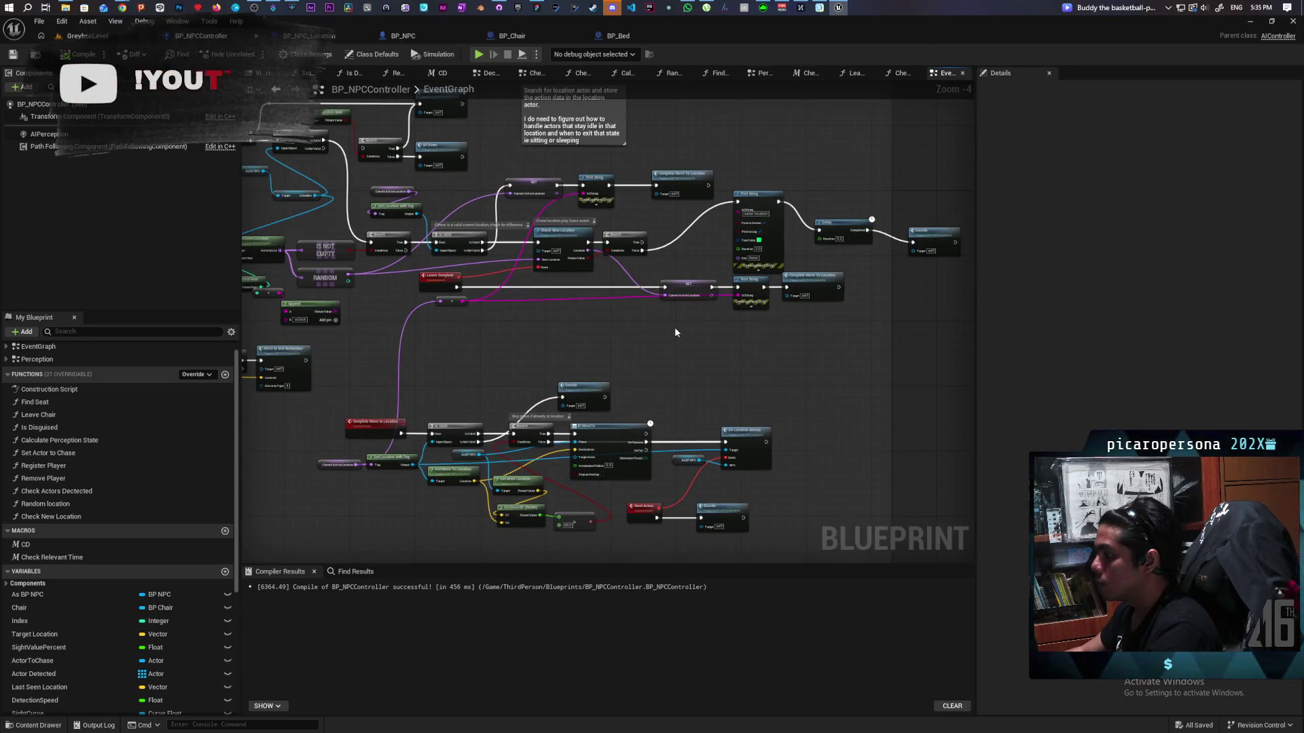
scroll(674, 328, "up", 2)
mouse_move(675, 327)
left_mouse_down()
mouse_move(739, 251)
mouse_move(643, 384)
mouse_move(593, 415)
left_mouse_up()
scroll(601, 402, "down", 3)
scroll(557, 351, "up", 2)
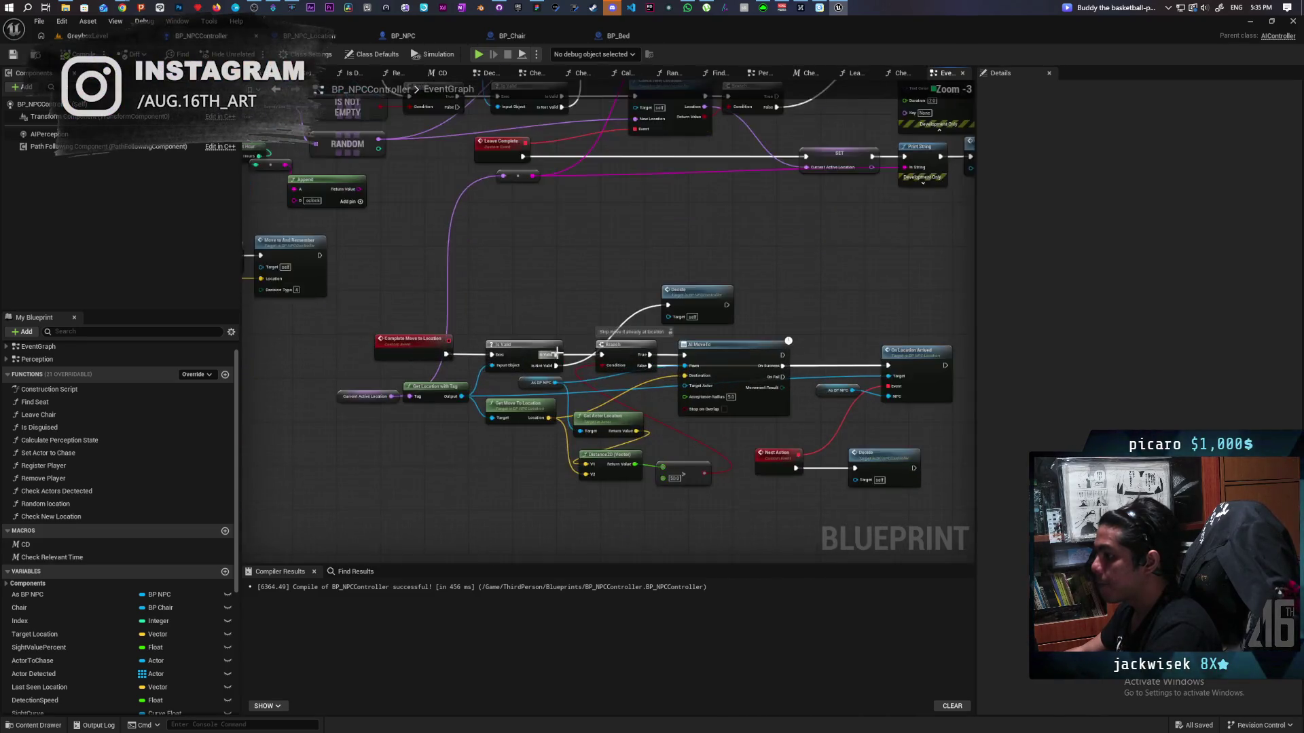
scroll(528, 292, "down", 2)
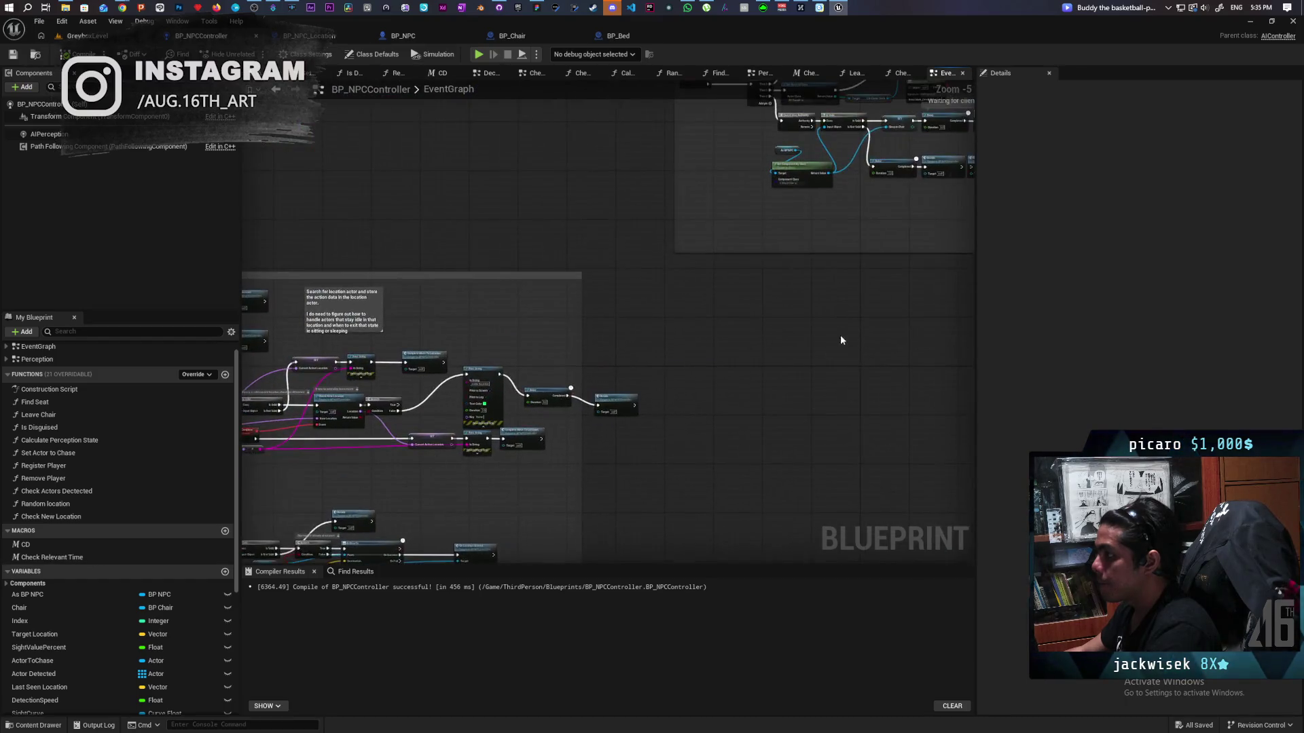
scroll(840, 339, "up", 6)
left_click(672, 316)
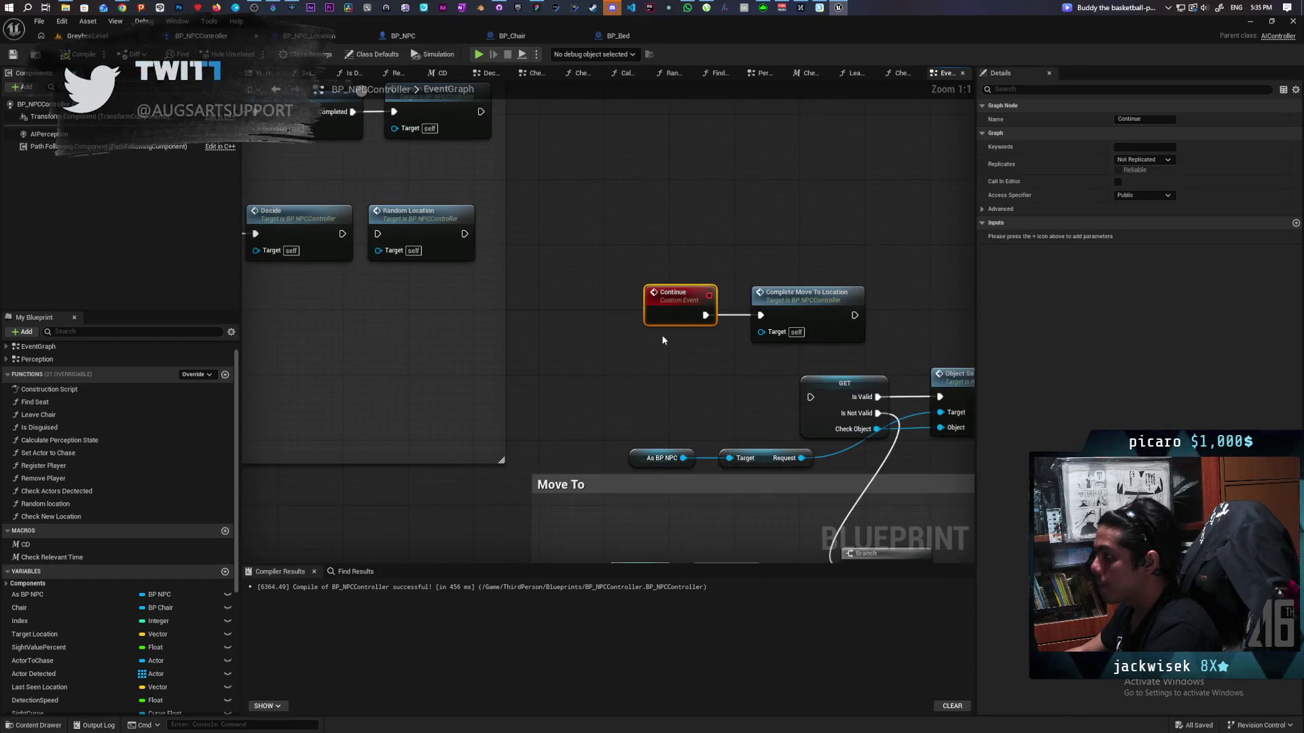
key("F9")
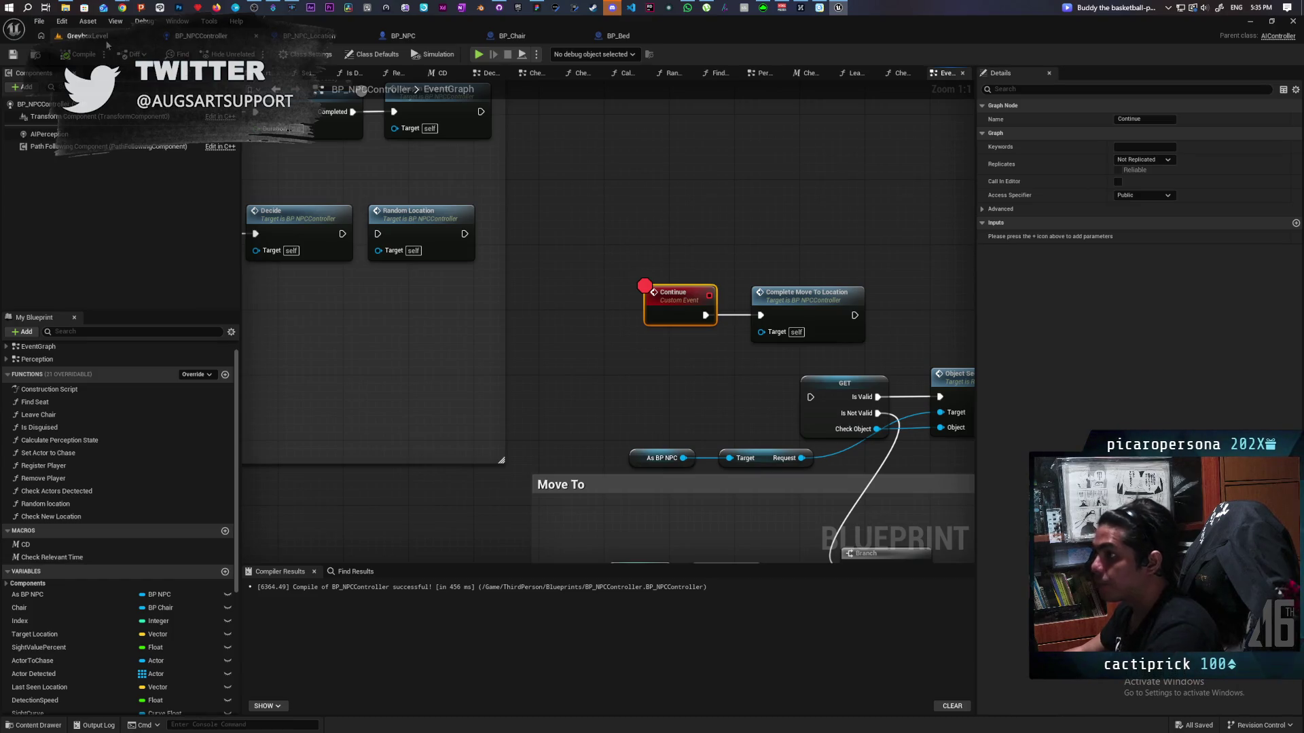
- Play-test until the Continue breakpoint hits, step past it, and return to GreyboxLevel
key("alt+p")
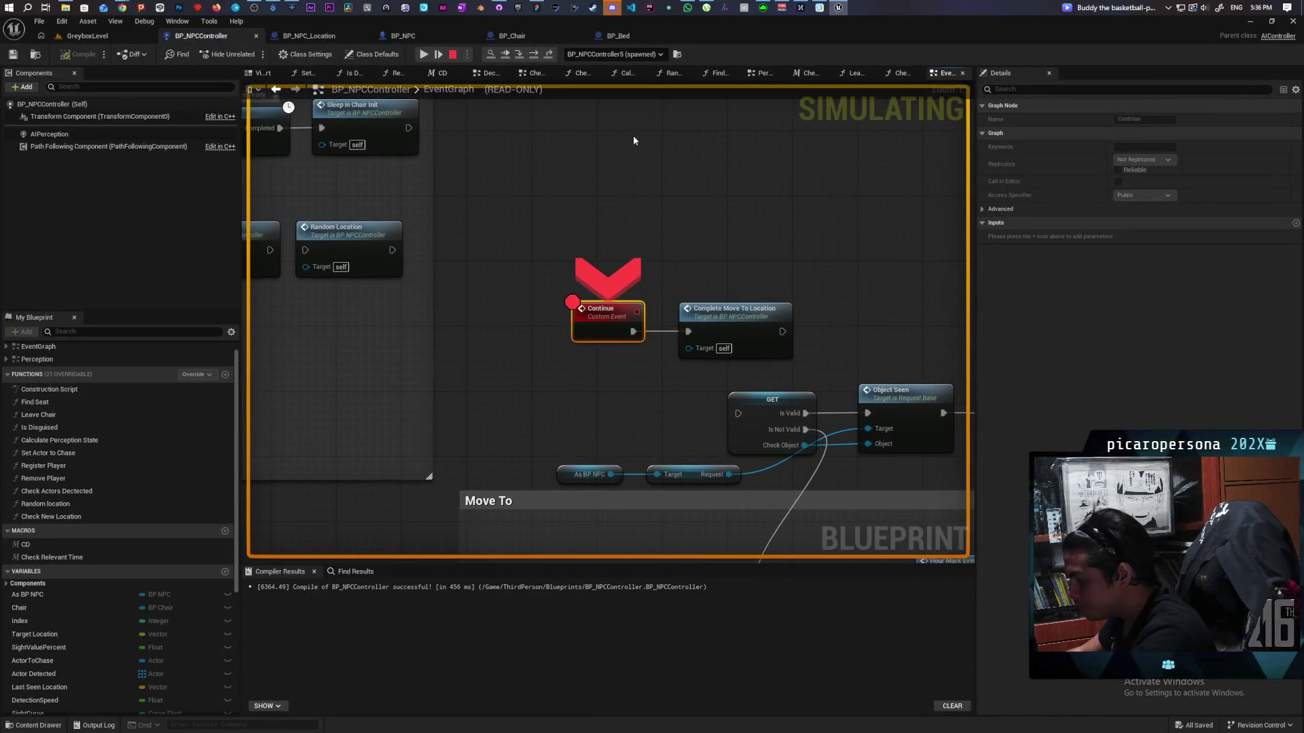
key("F10")
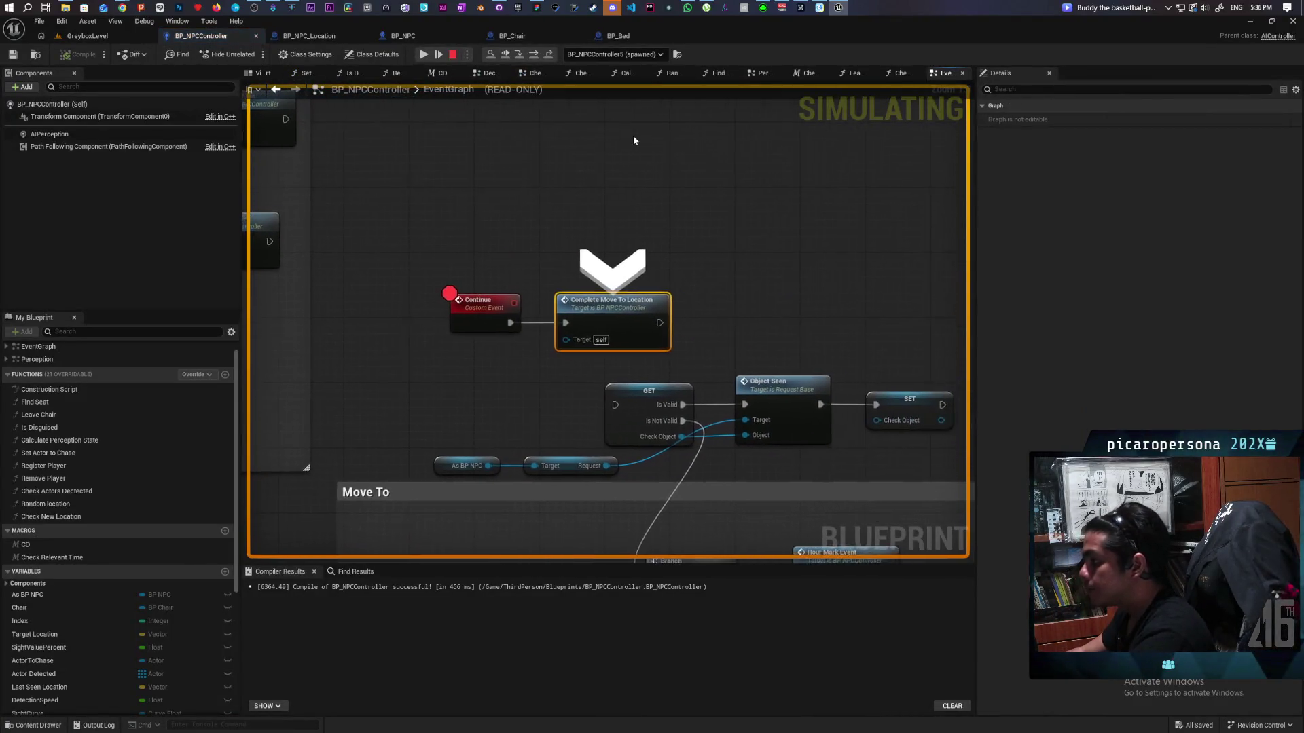
key("F10")
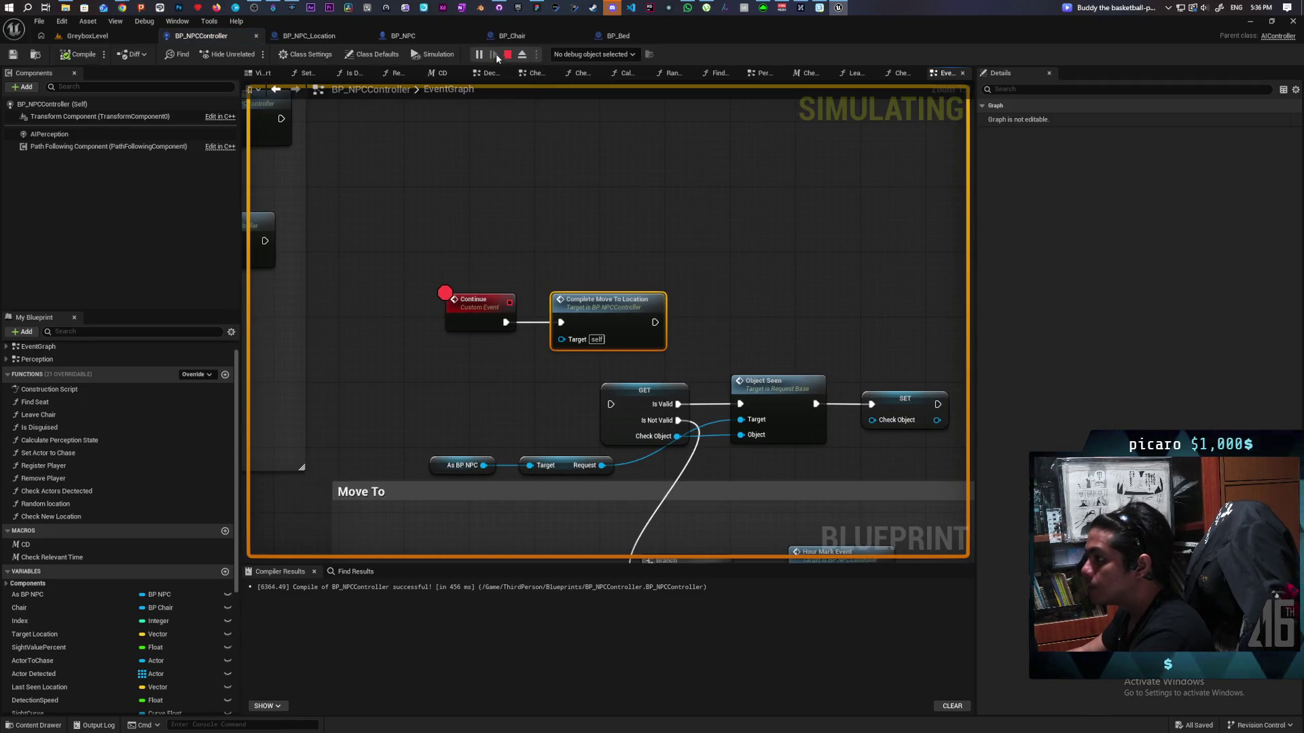
left_click(87, 36)
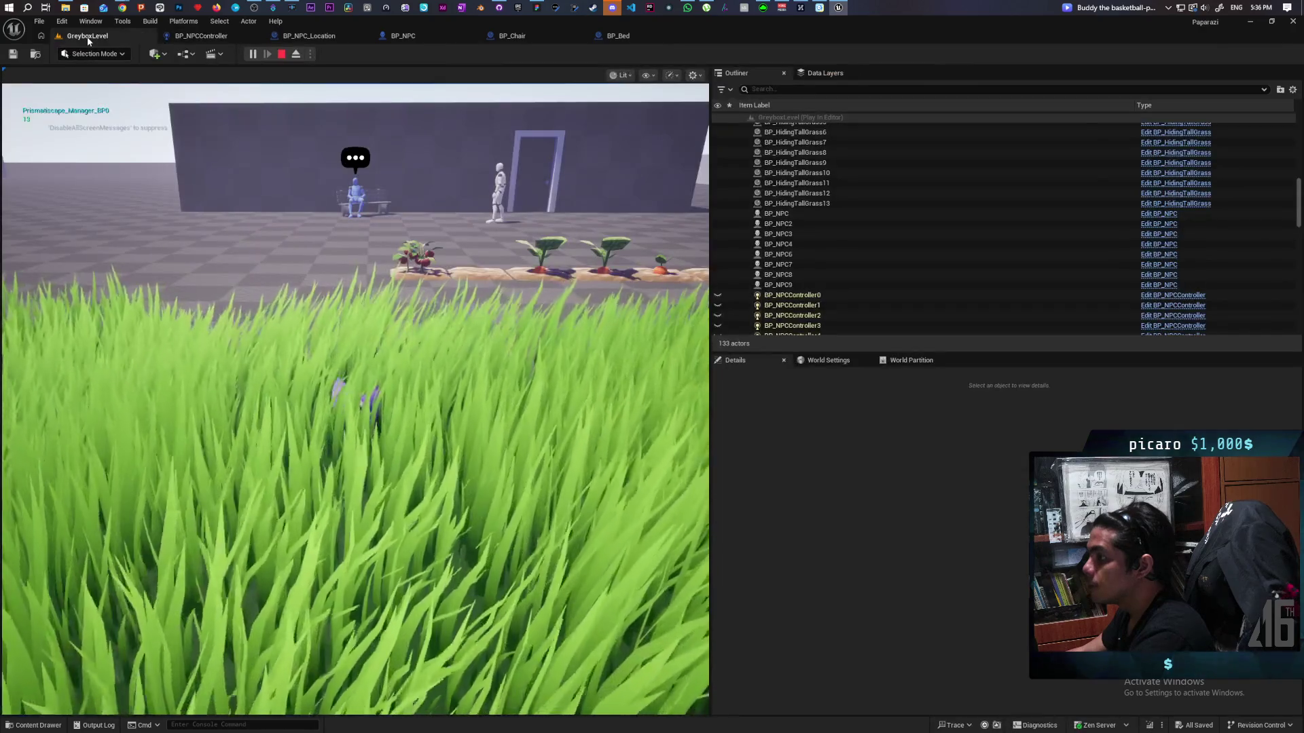
- Restart the play test and walk the purple character to the bench NPC and back into the grass
left_click(281, 54)
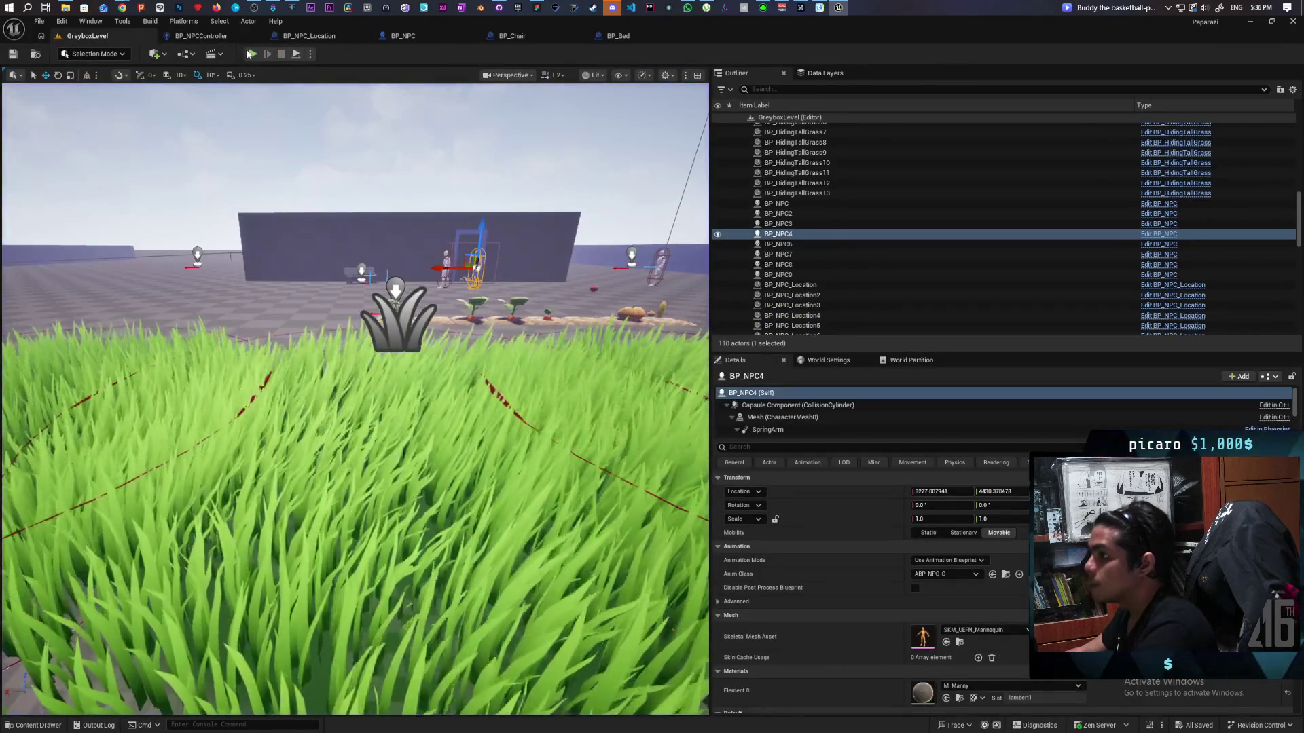
left_click(252, 53)
key("w")
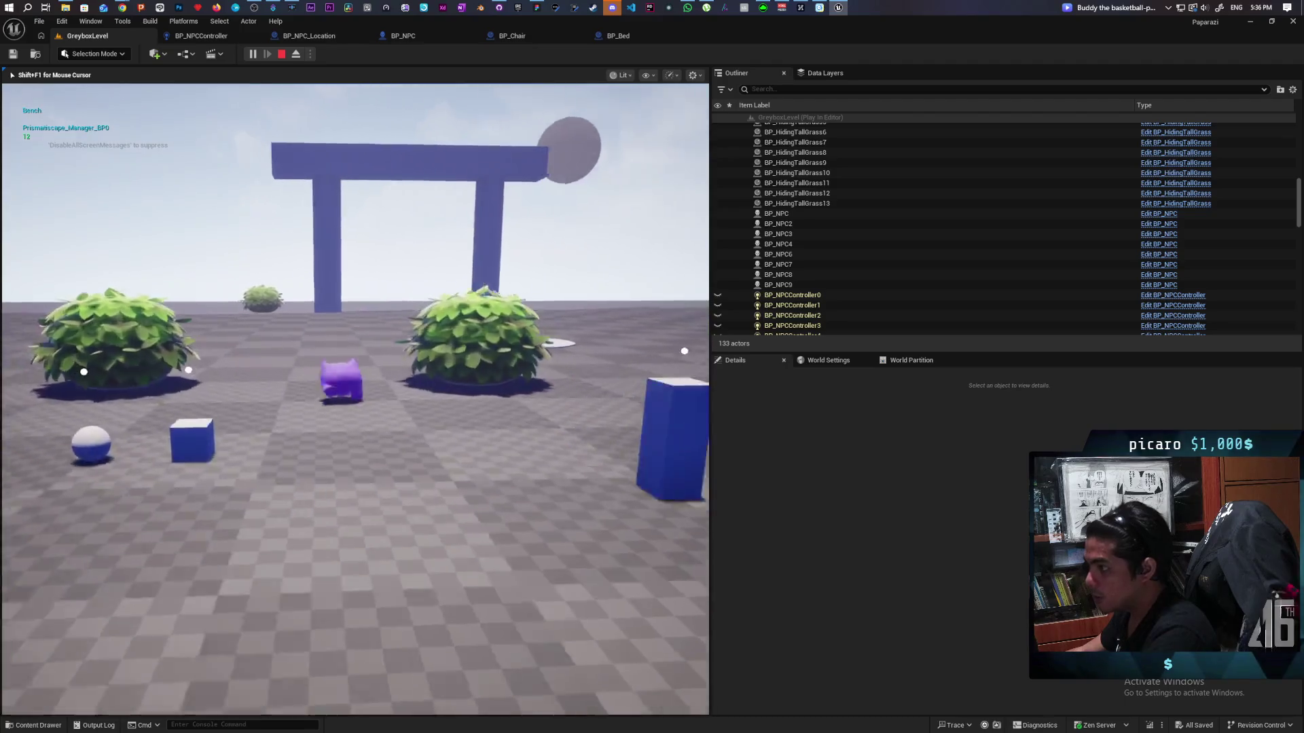
key("a")
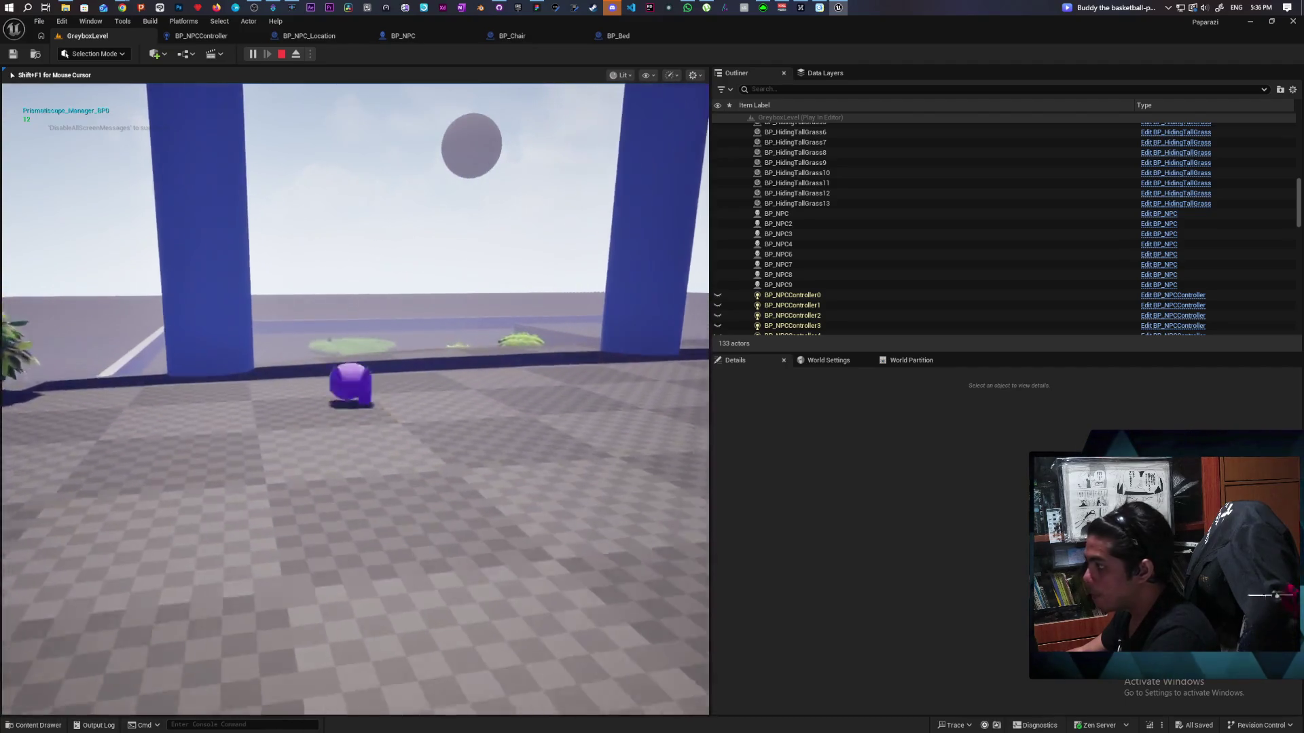
key("d")
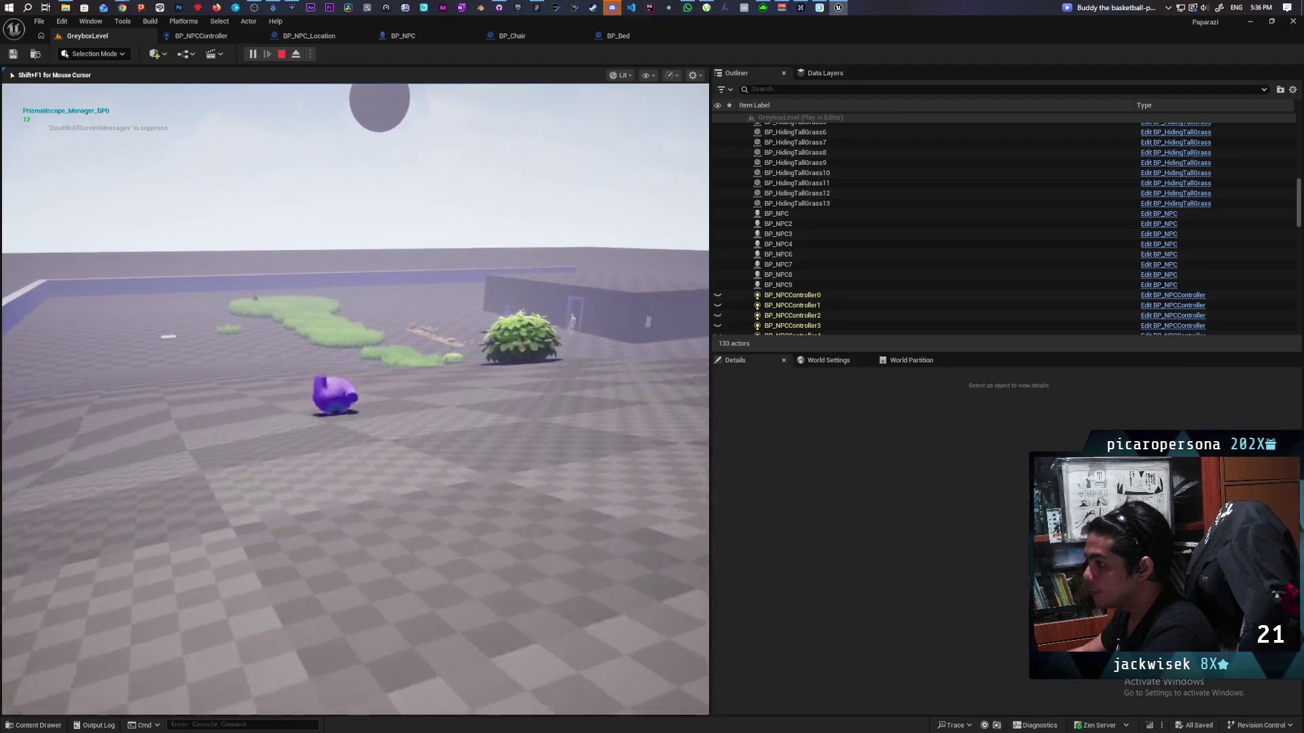
key("w")
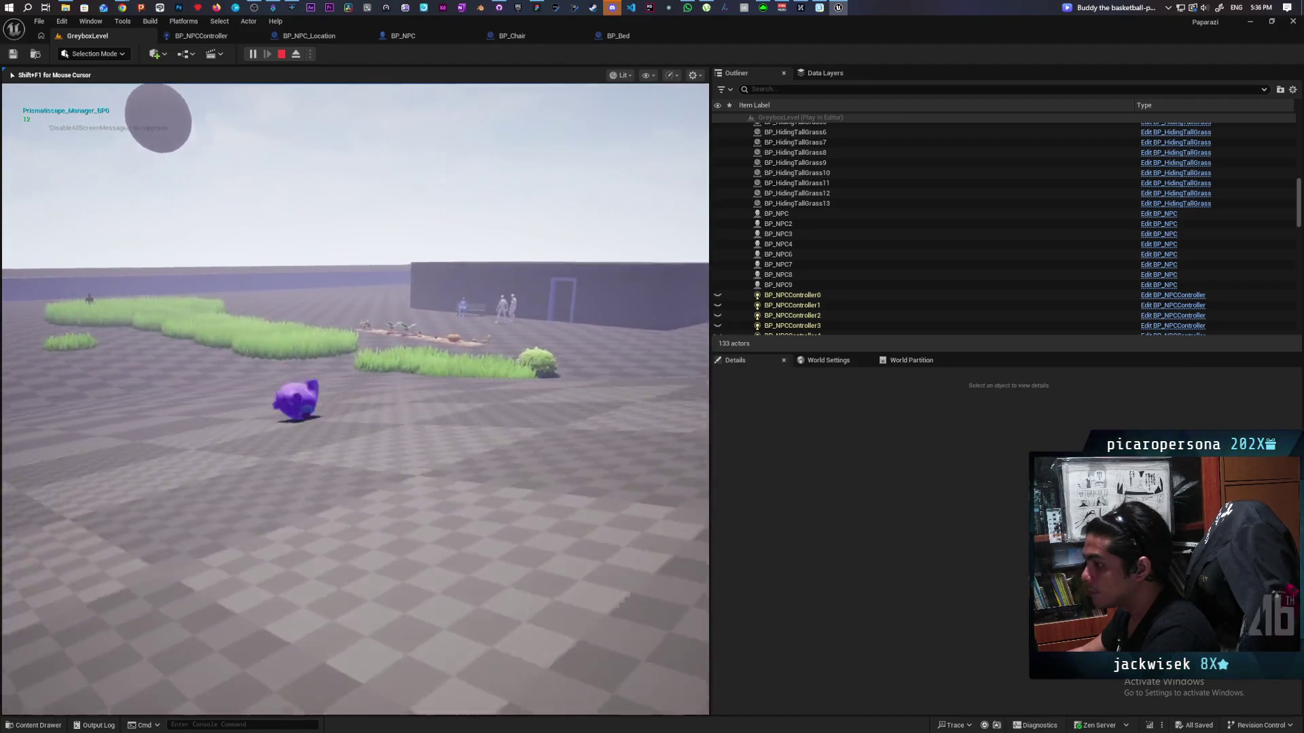
key("space")
key("w")
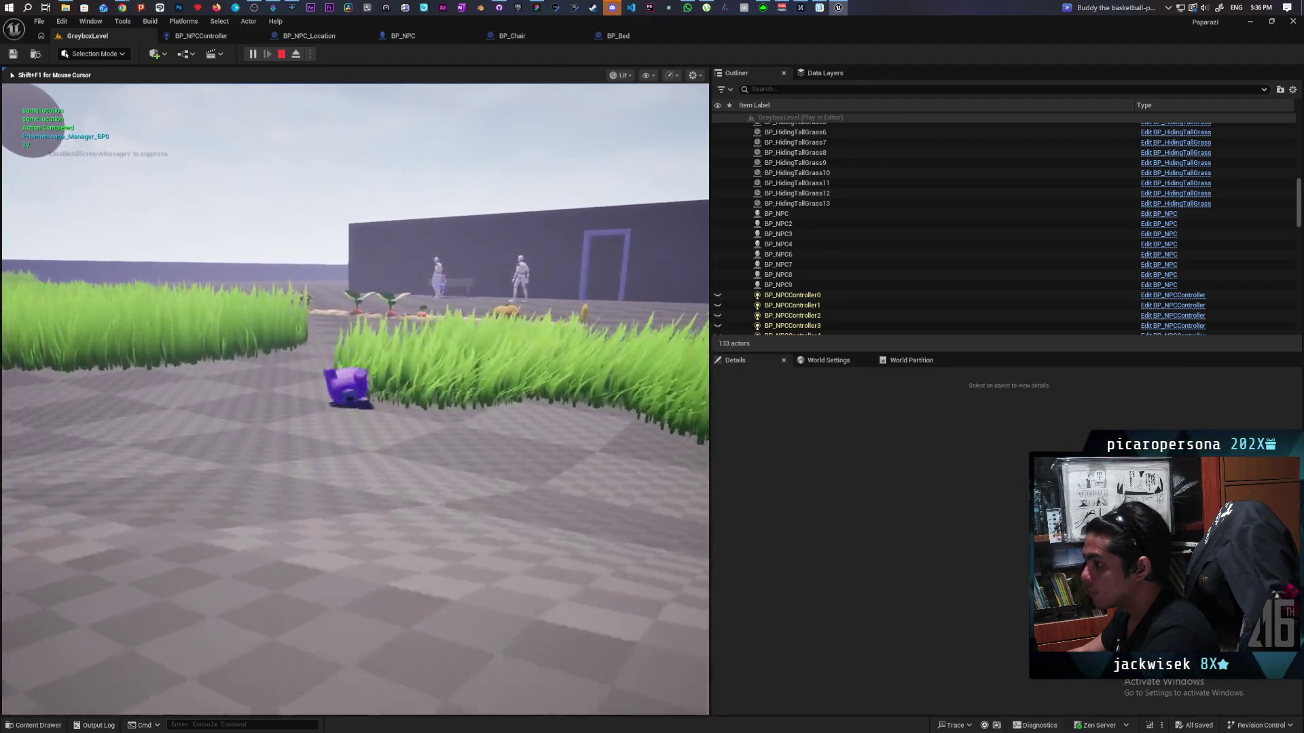
key("w")
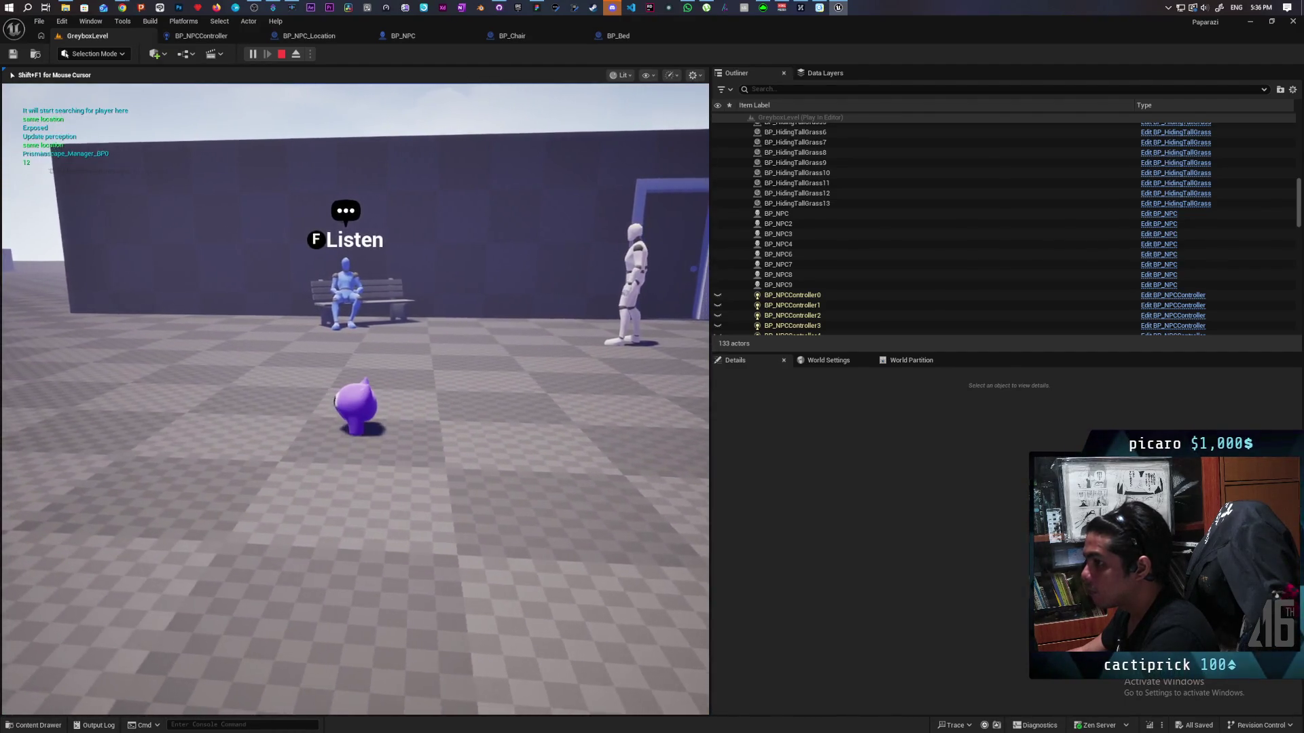
key("s")
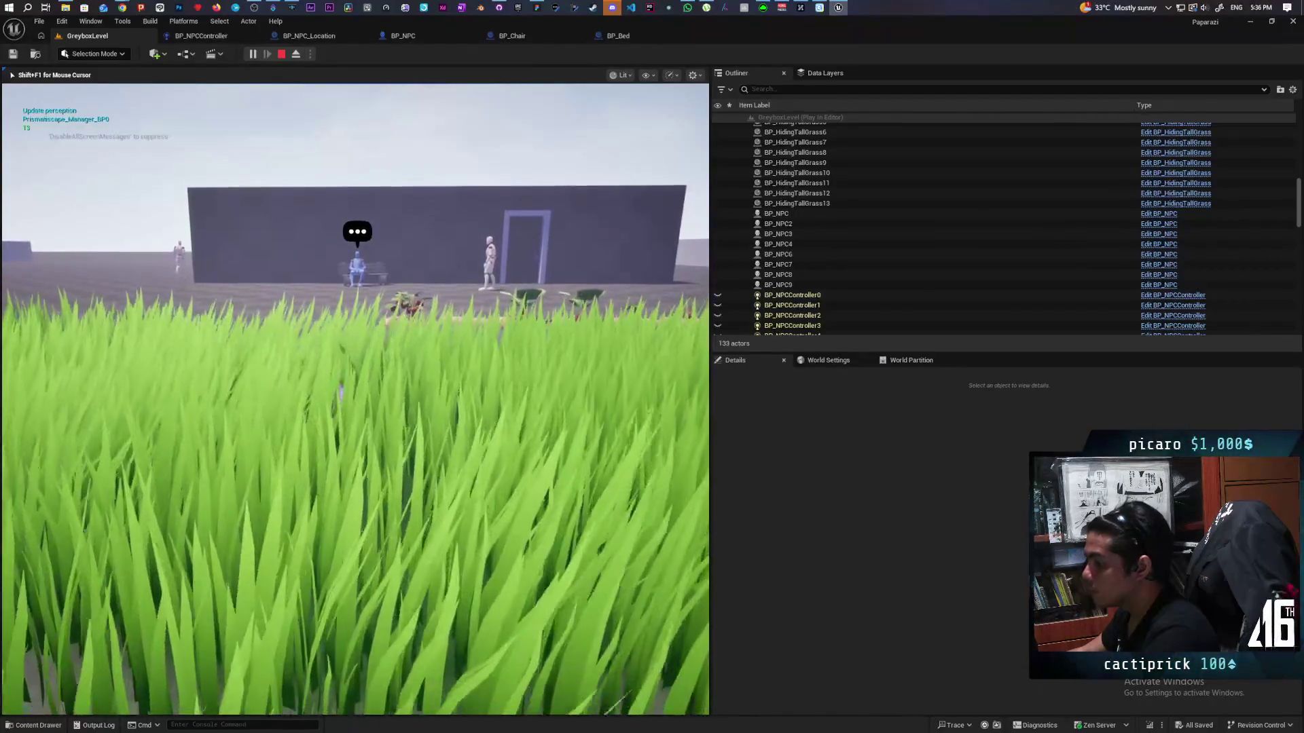
key("F11")
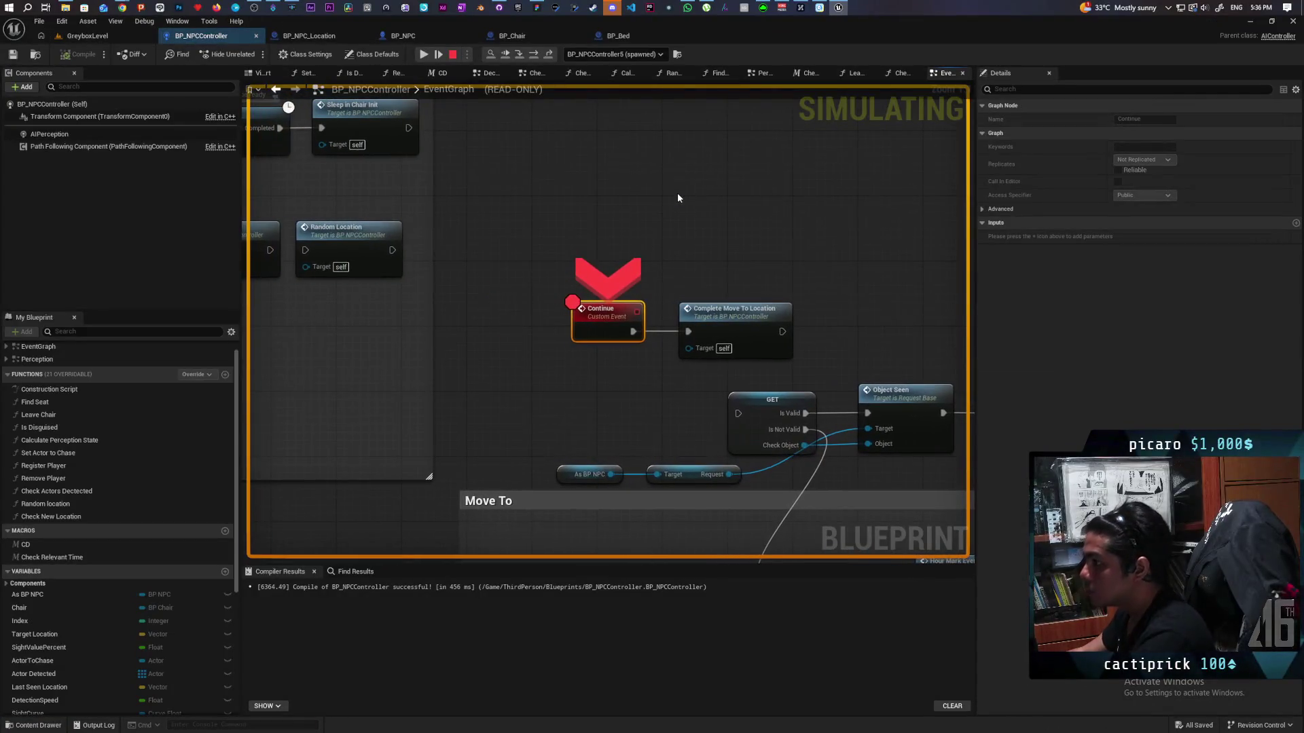
- Step through Is Valid and the Branch, seeing the 170.8 distance exceed 50, then stop the simulation
key("F11")
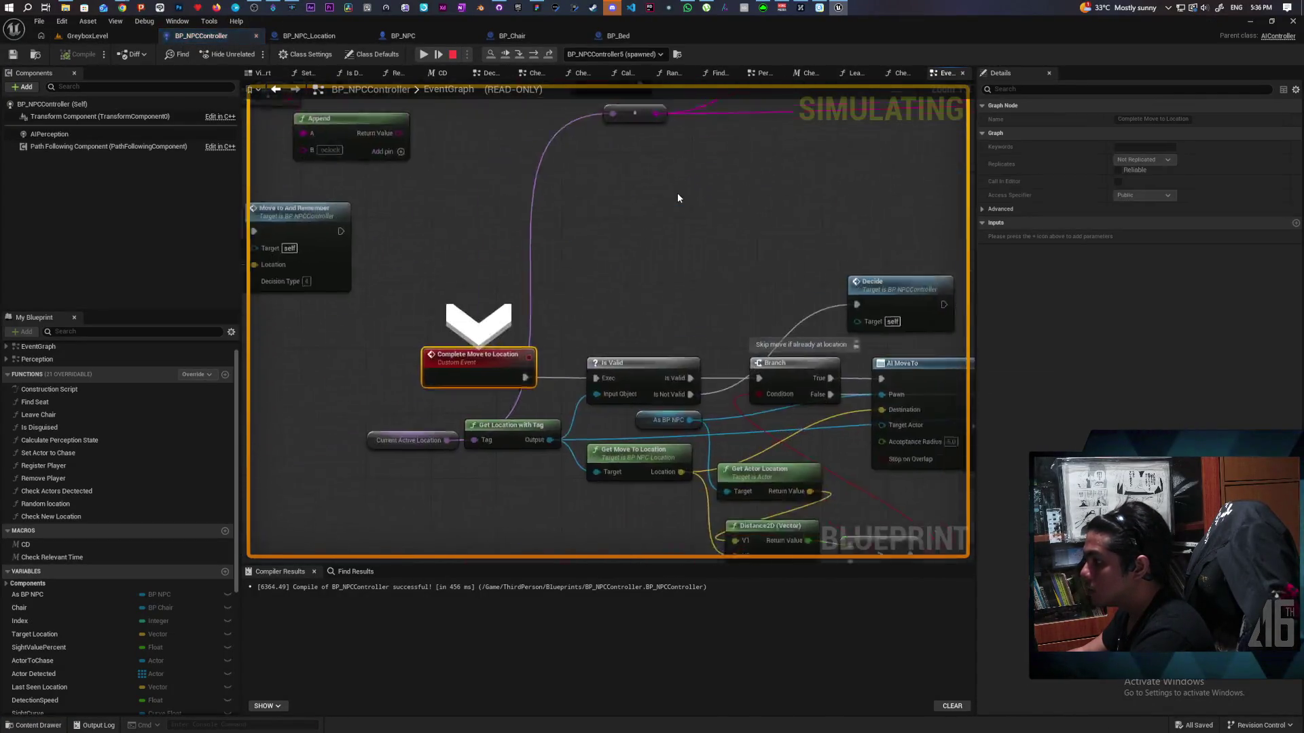
key("F11")
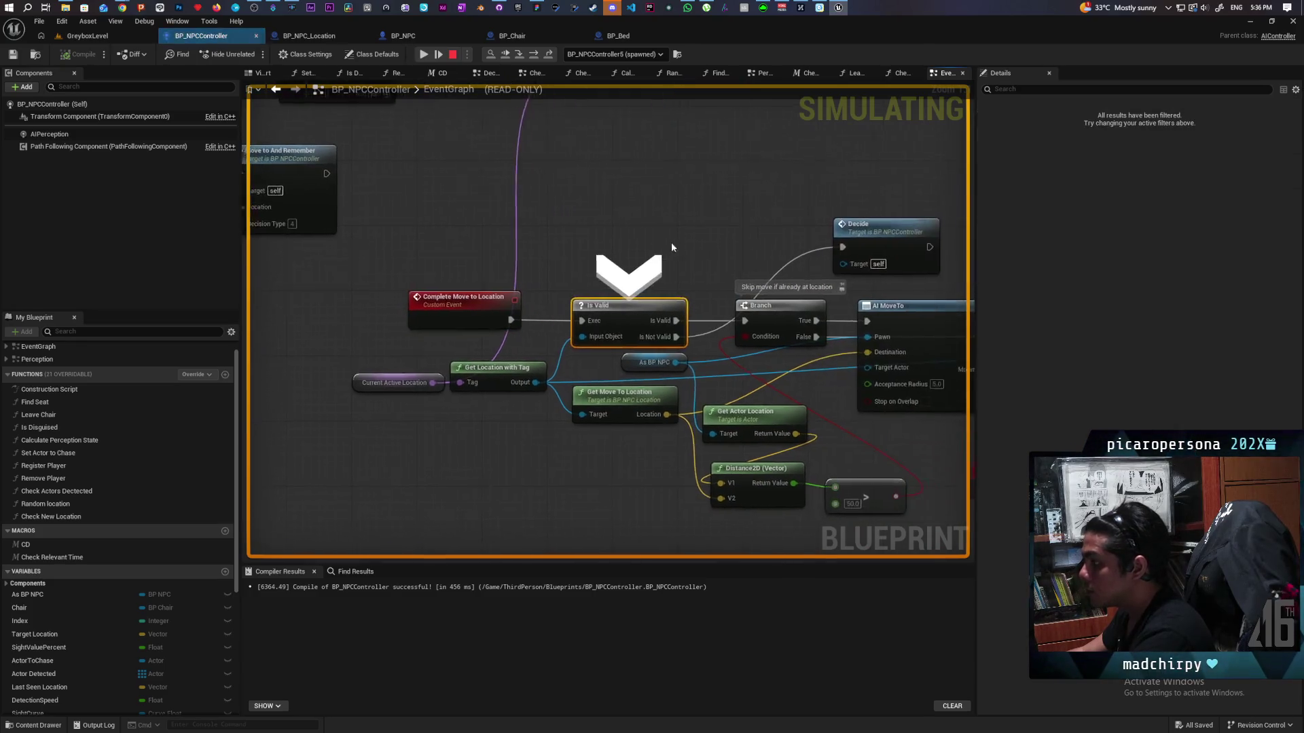
key("F11")
mouse_move(572, 336)
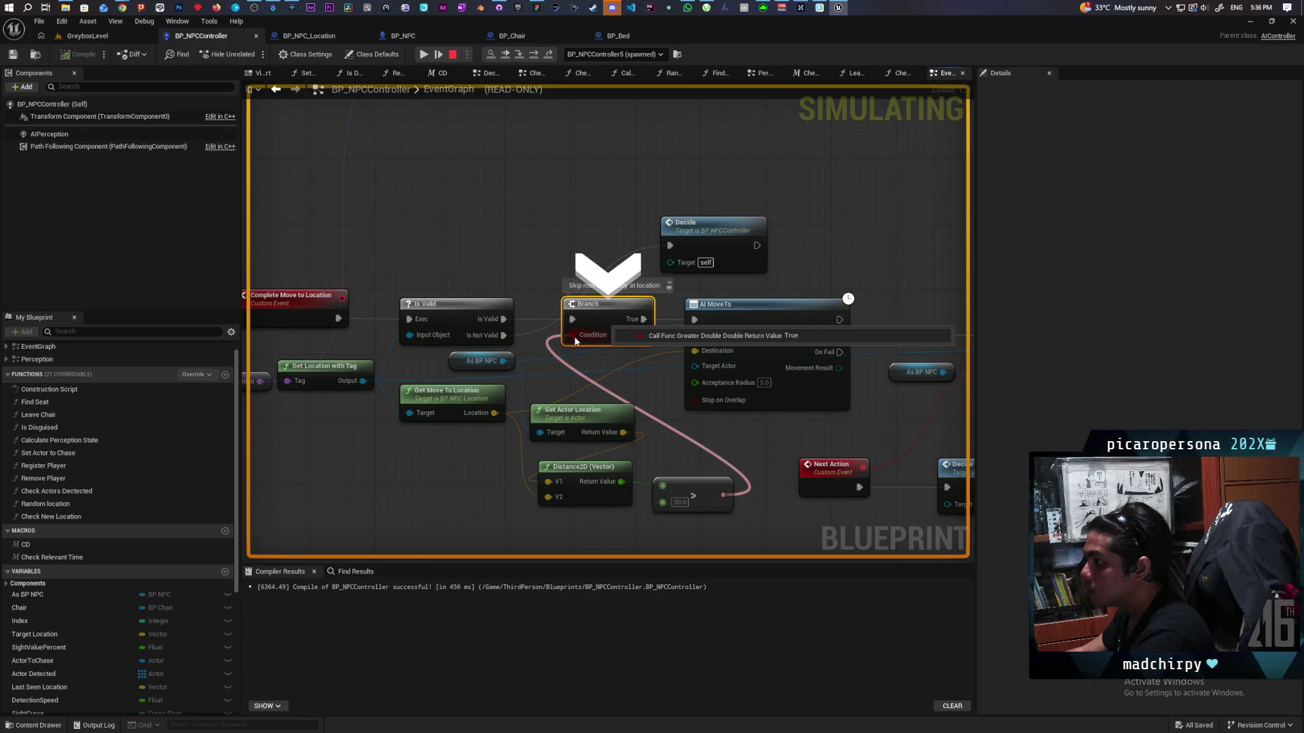
key("F11")
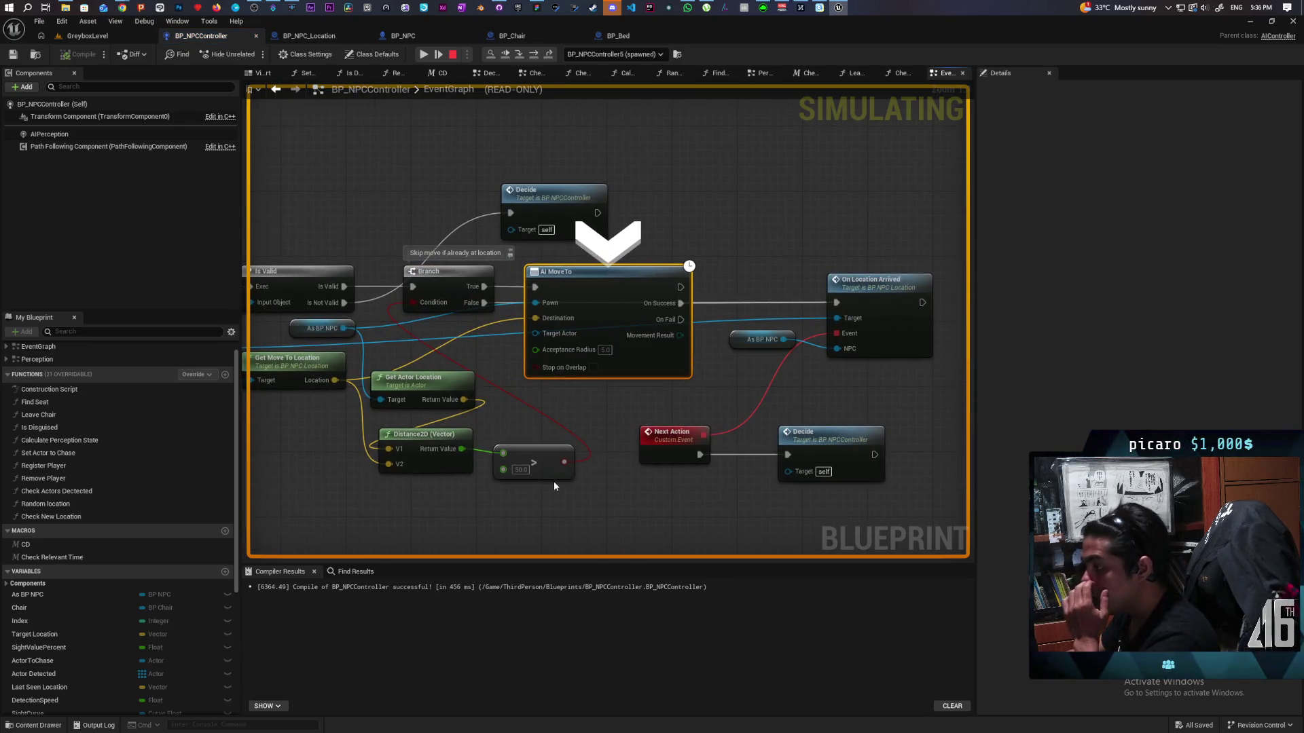
mouse_move(460, 449)
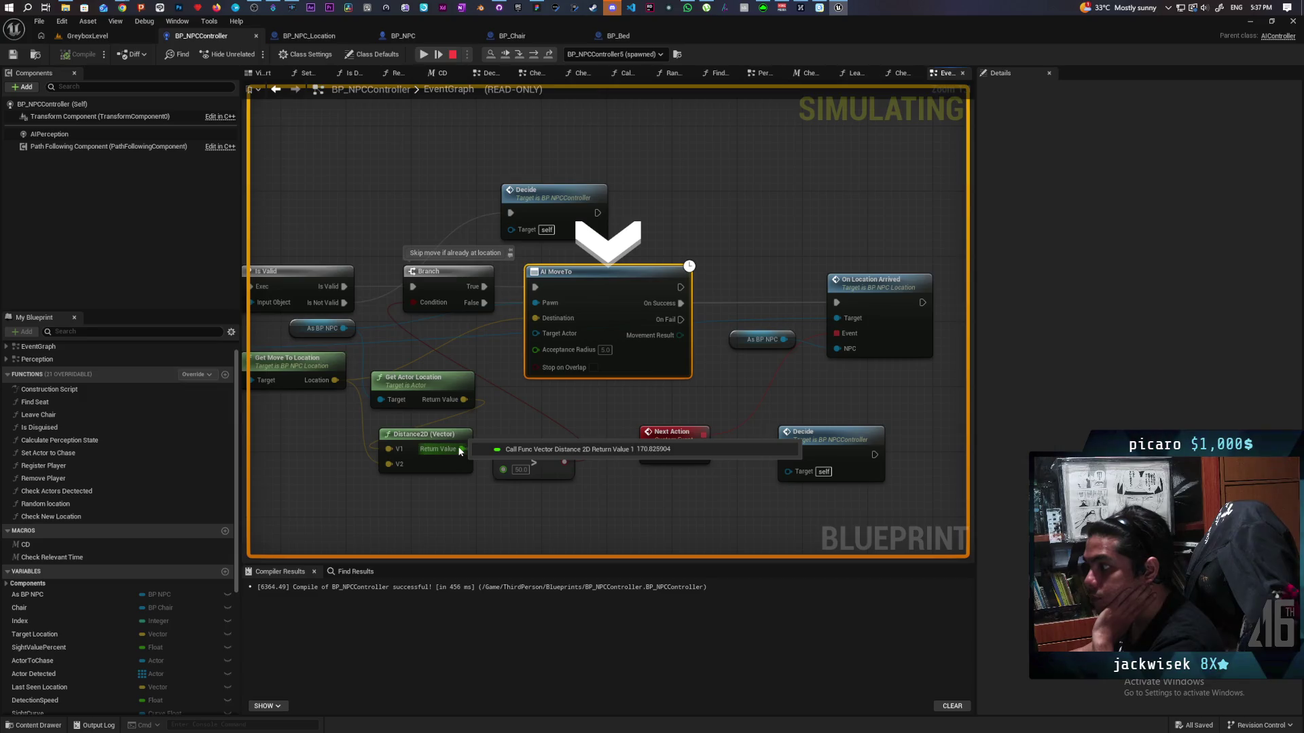
mouse_move(315, 468)
left_mouse_down()
mouse_move(564, 454)
mouse_move(521, 459)
left_mouse_up()
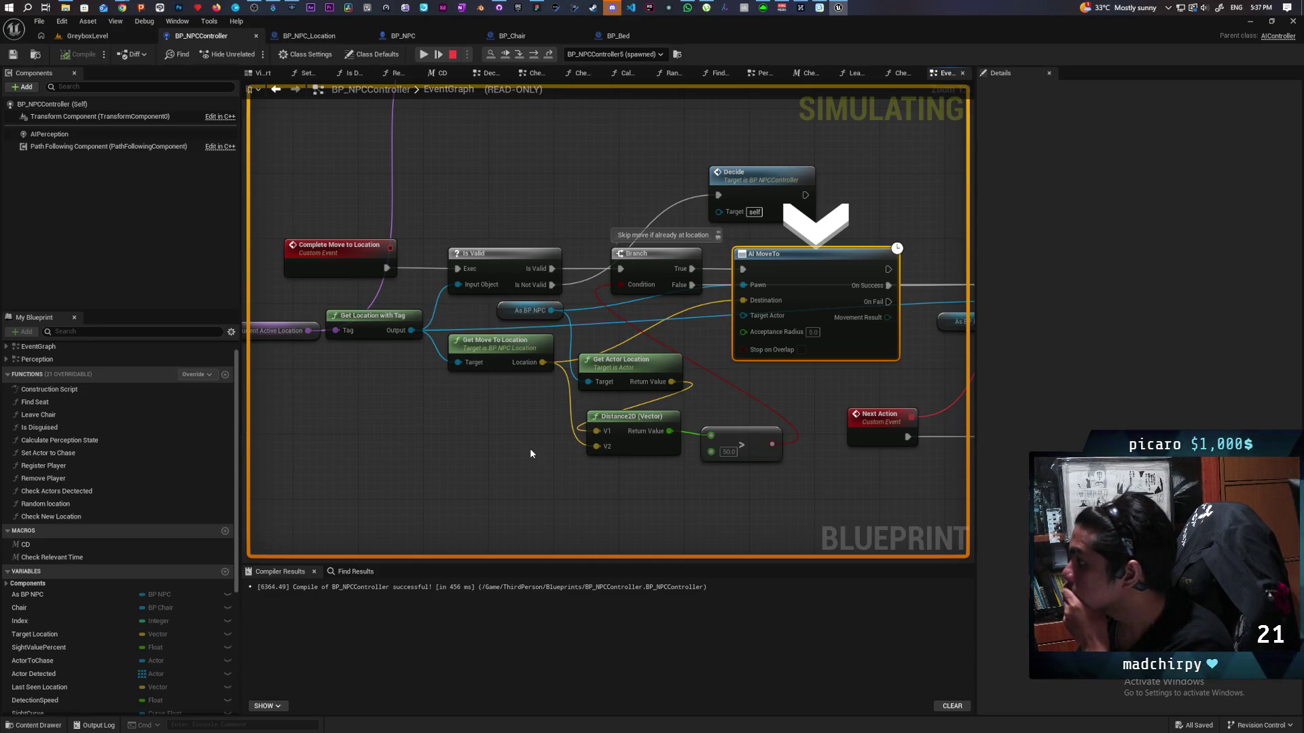
left_click(454, 55)
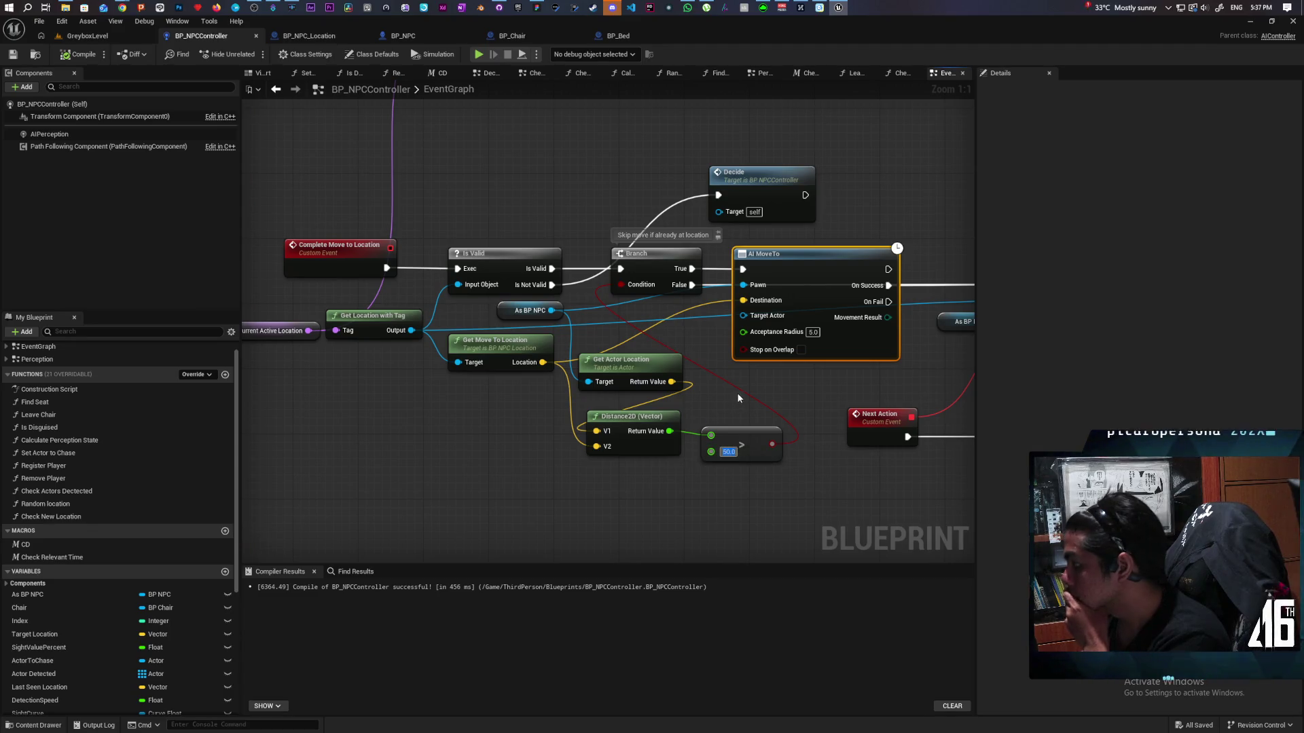
- Enter 200 as the Greater node's distance threshold and compile the controller
type("200")
key("Return")
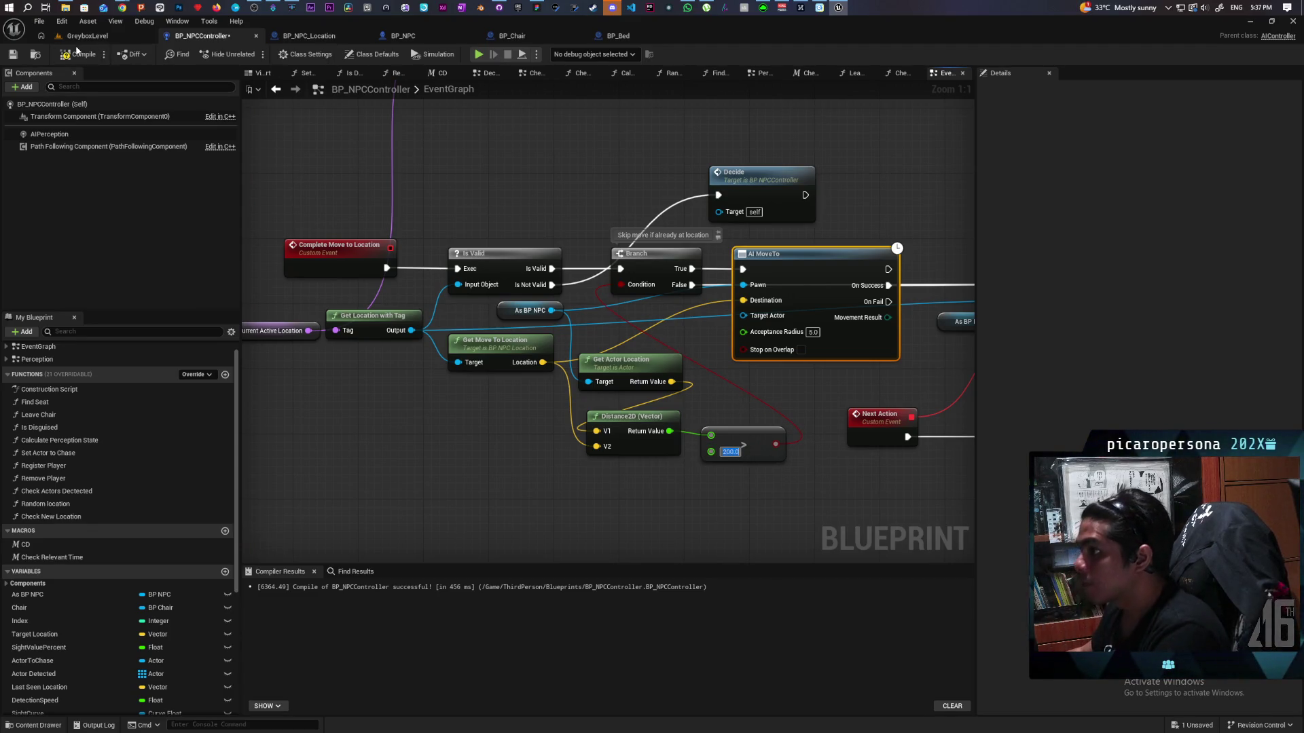
key("F7")
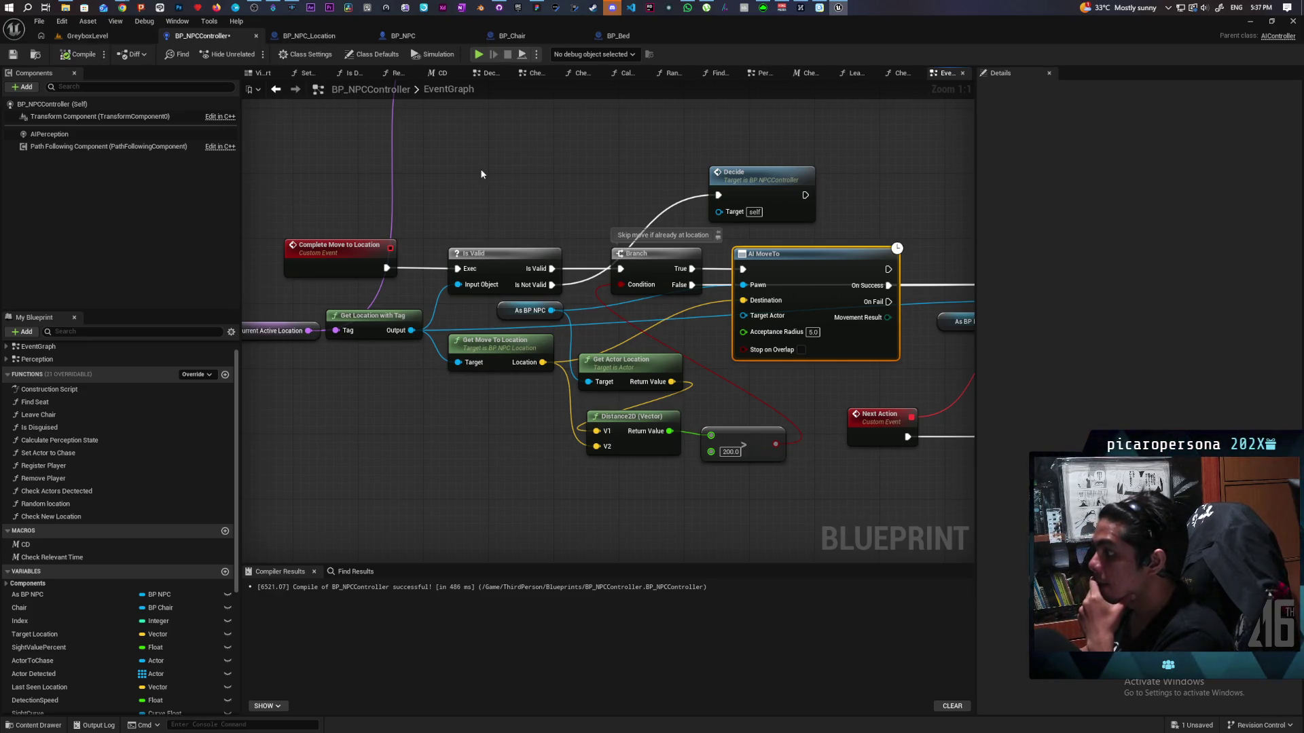
mouse_move(481, 174)
left_mouse_down()
mouse_move(516, 136)
mouse_move(569, 139)
mouse_move(573, 180)
mouse_move(547, 213)
mouse_move(460, 244)
mouse_move(584, 175)
left_mouse_up()
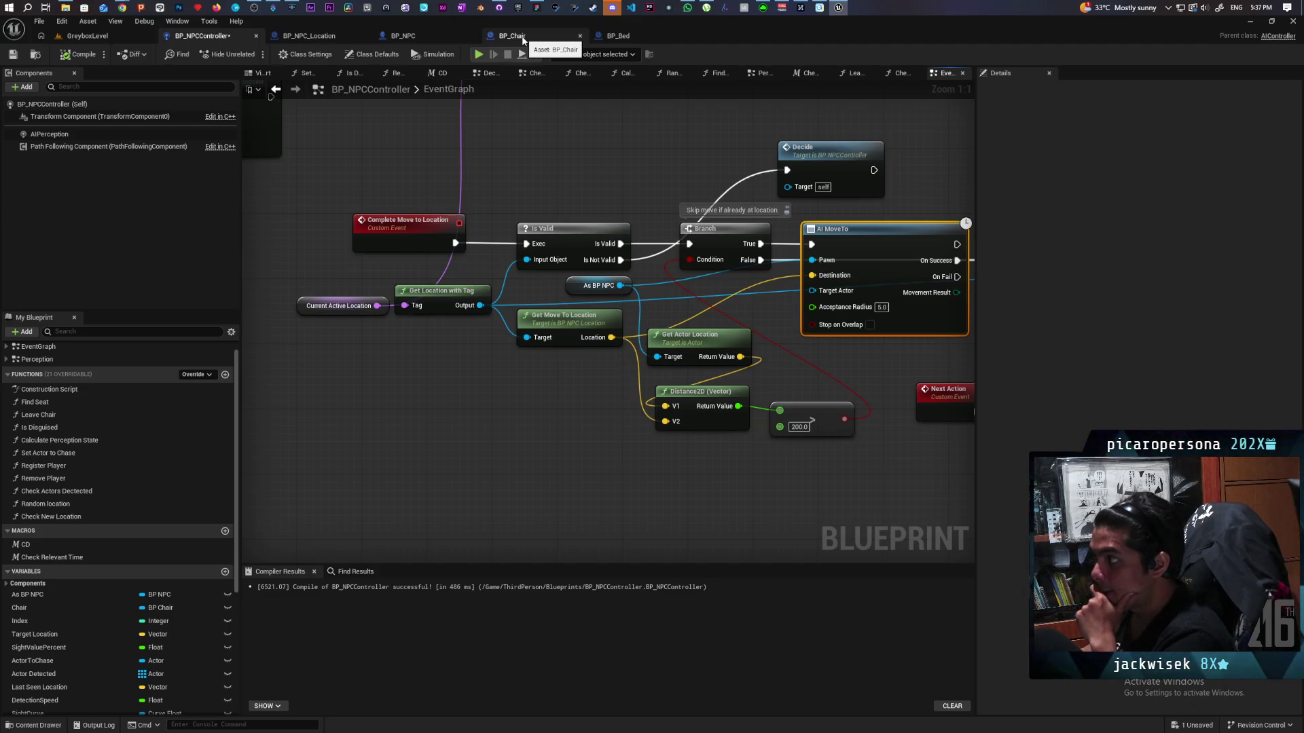
- Open BP_Chair's Get Move to Location function and pan its nodes into view
left_click(523, 39)
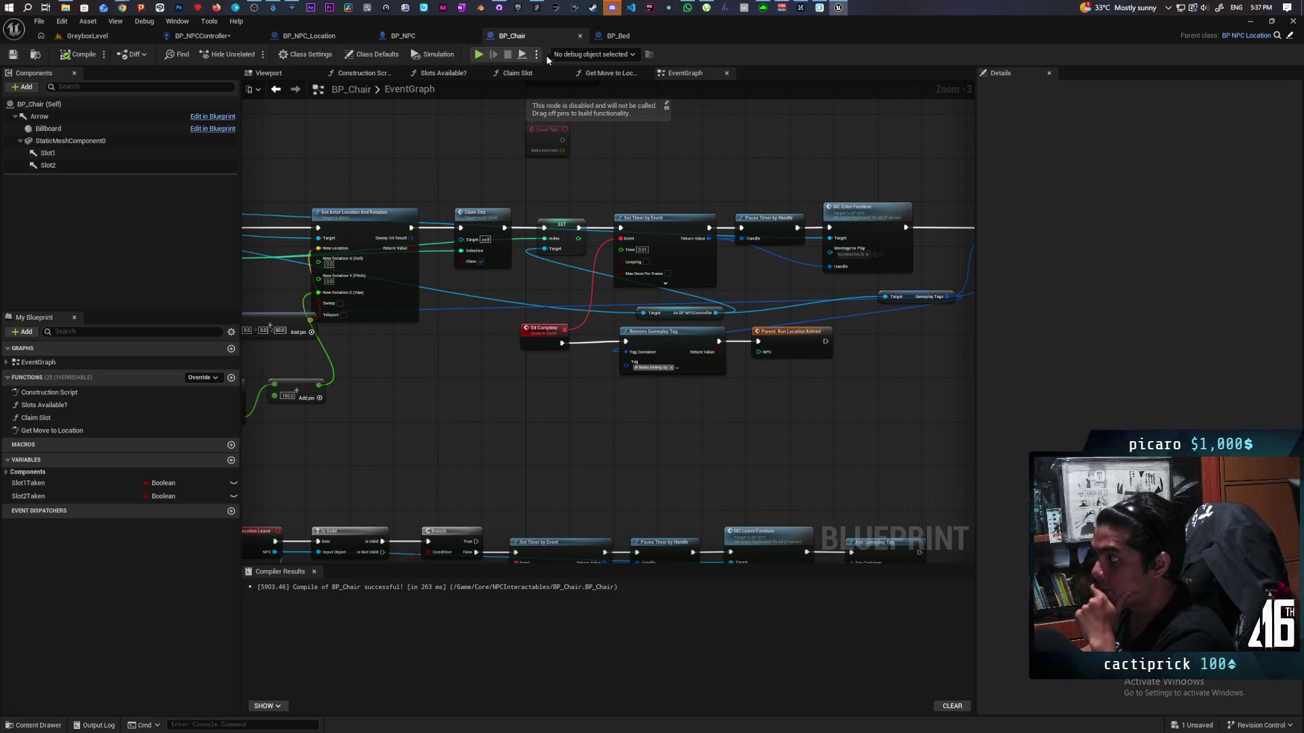
left_click(610, 73)
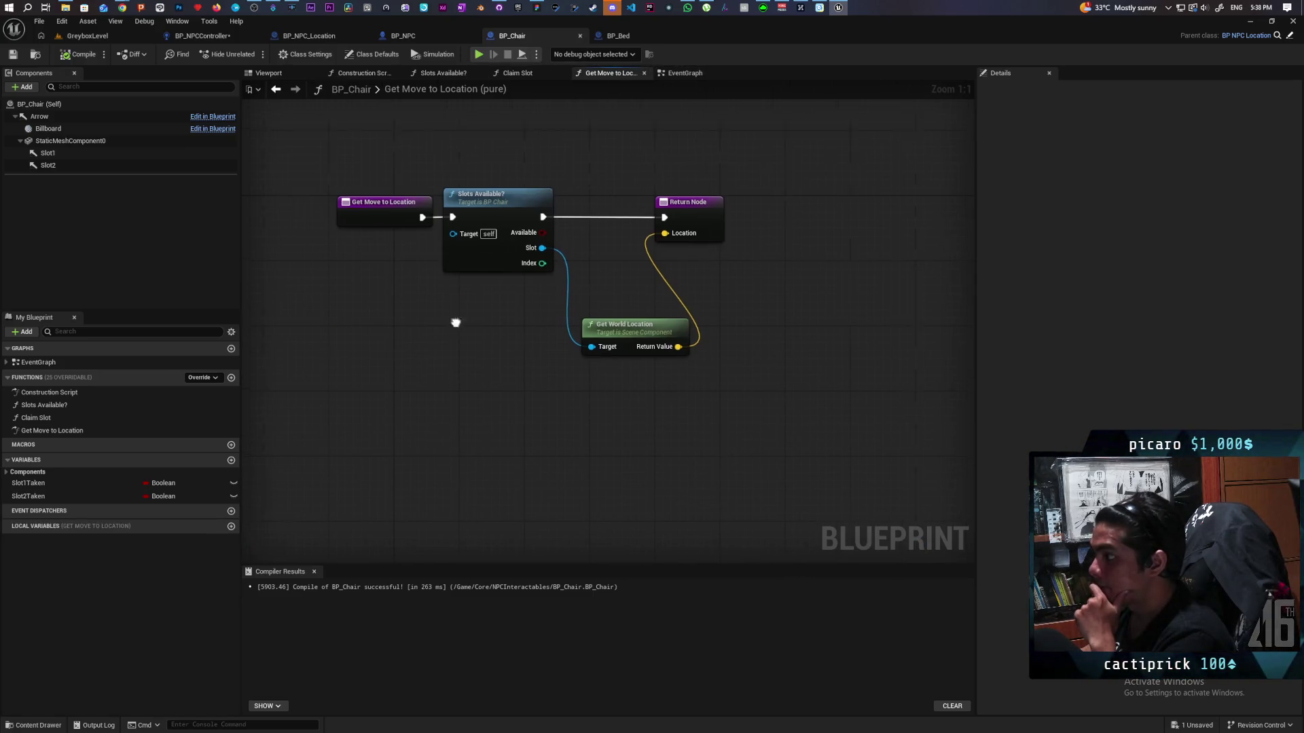
left_click_drag(456, 323, 590, 326)
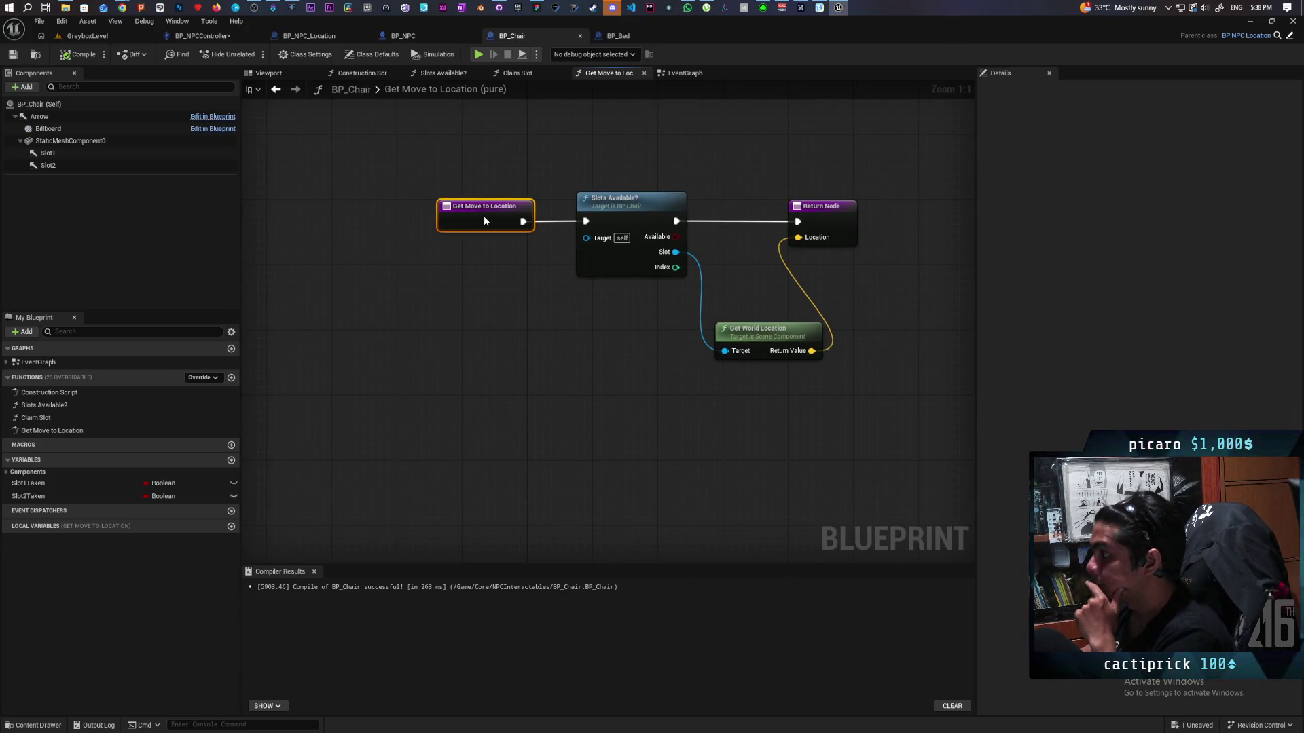
mouse_move(514, 296)
left_mouse_down()
mouse_move(487, 367)
mouse_move(452, 368)
left_mouse_up()
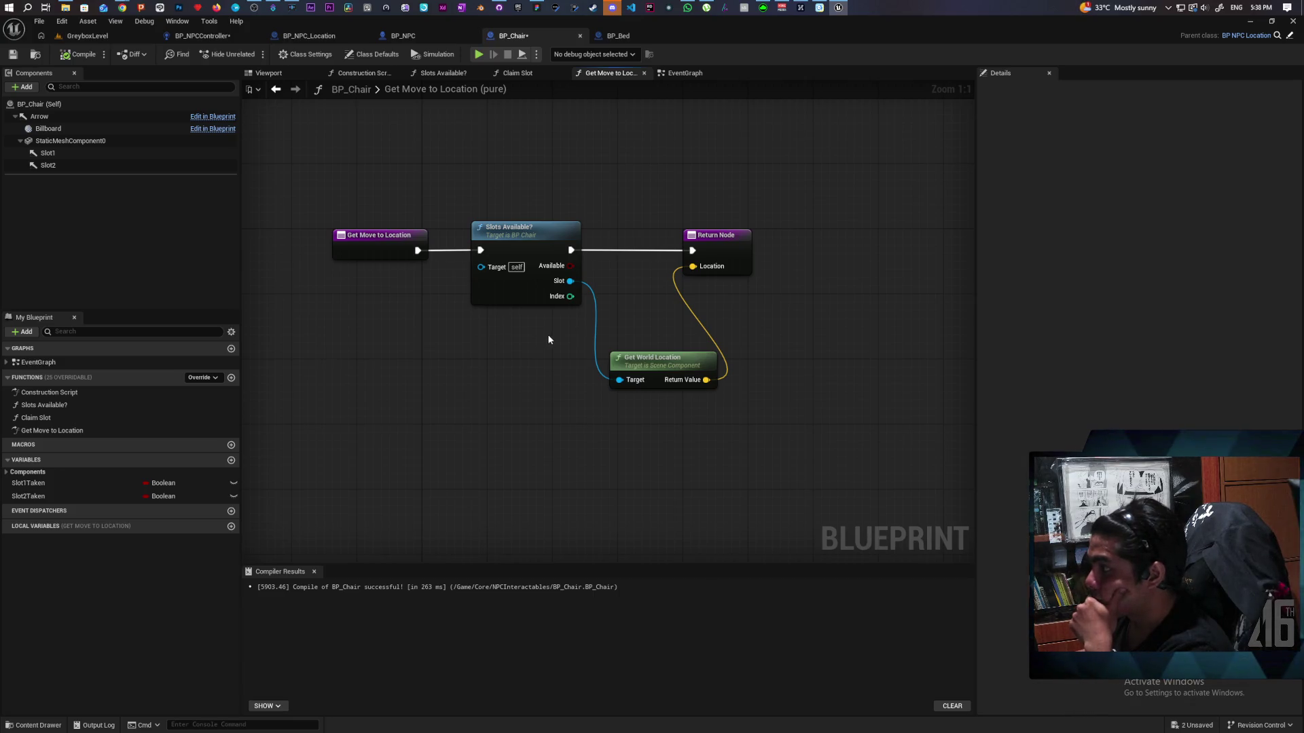
mouse_move(548, 334)
left_mouse_down()
mouse_move(457, 360)
mouse_move(523, 326)
mouse_move(584, 319)
mouse_move(410, 343)
left_mouse_up()
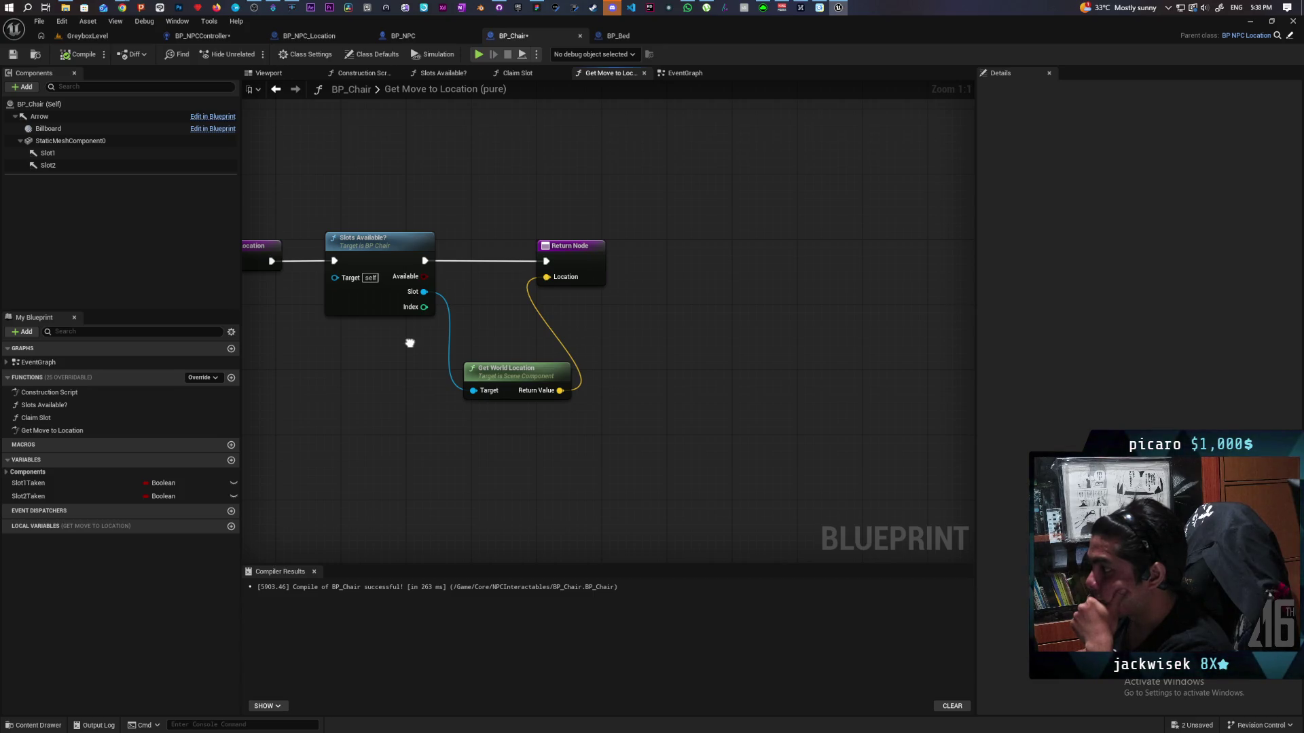
left_click_drag(410, 343, 552, 301)
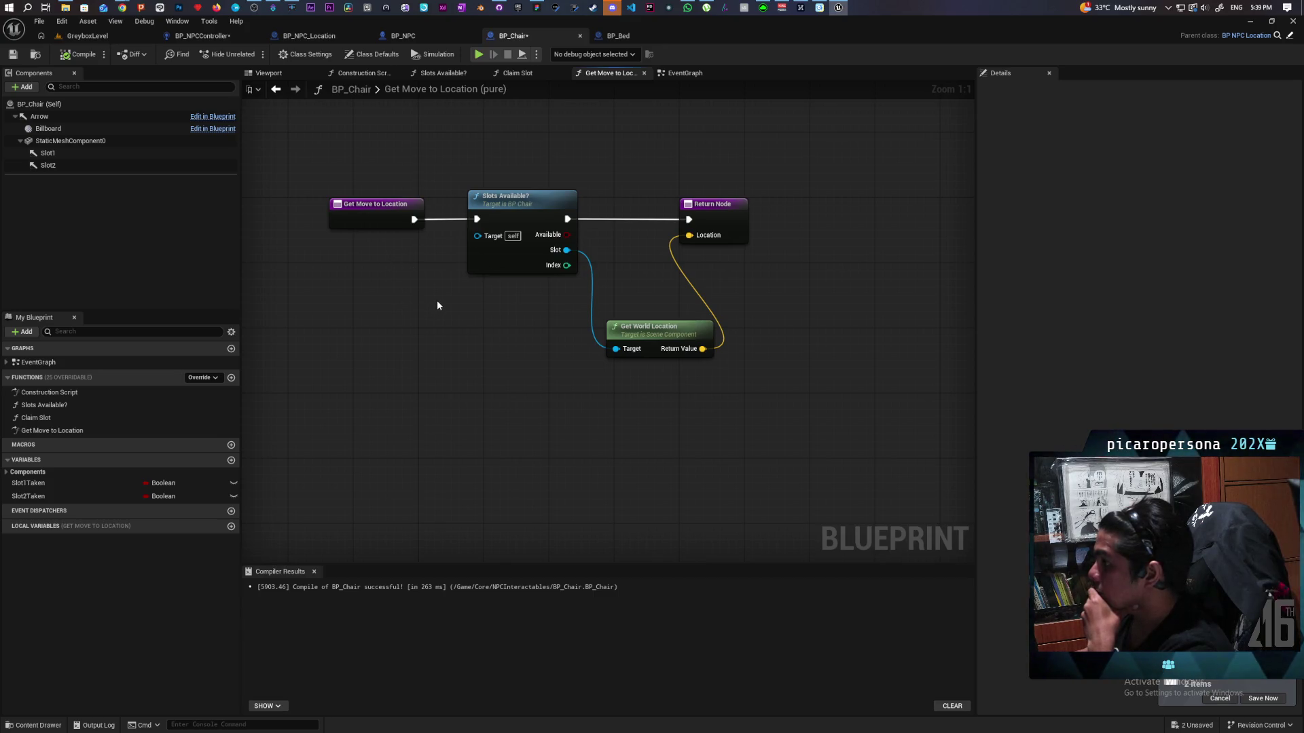
left_click(683, 75)
mouse_move(544, 409)
left_mouse_down()
mouse_move(600, 392)
mouse_move(792, 387)
left_mouse_up()
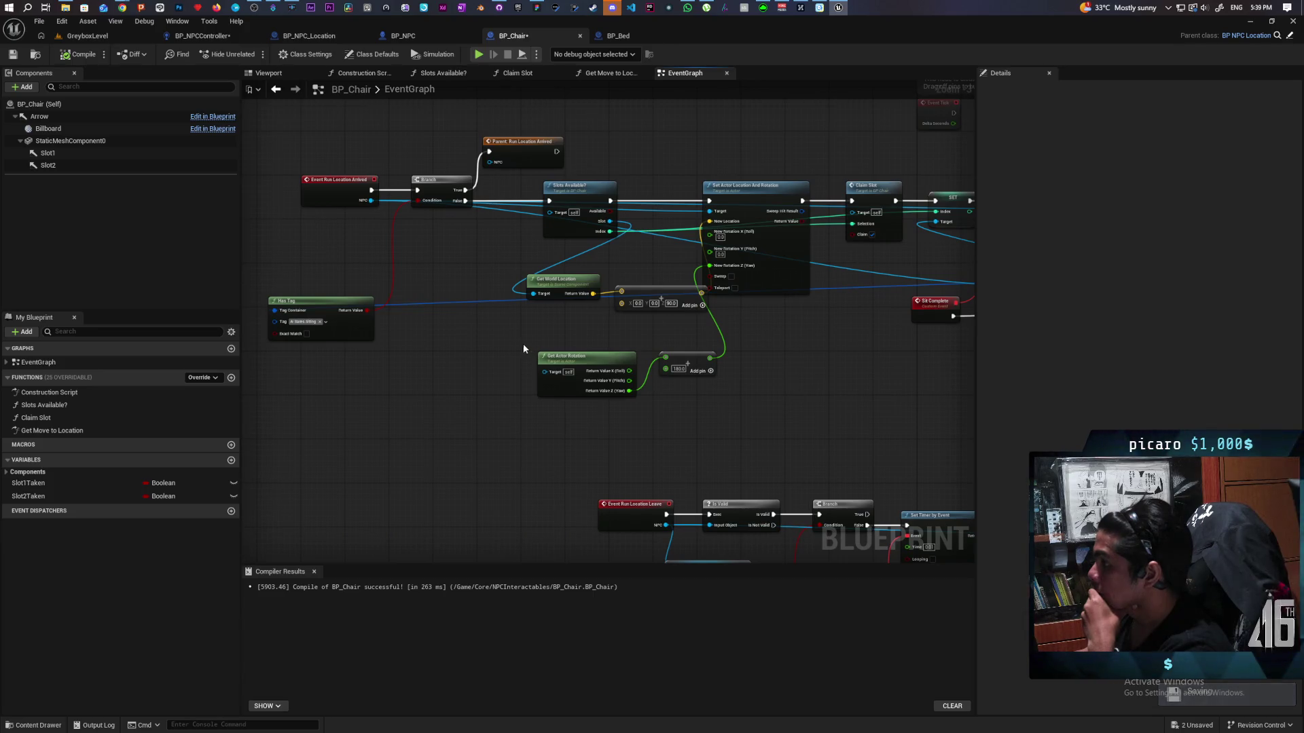
left_click_drag(750, 387, 463, 378)
left_click(537, 189)
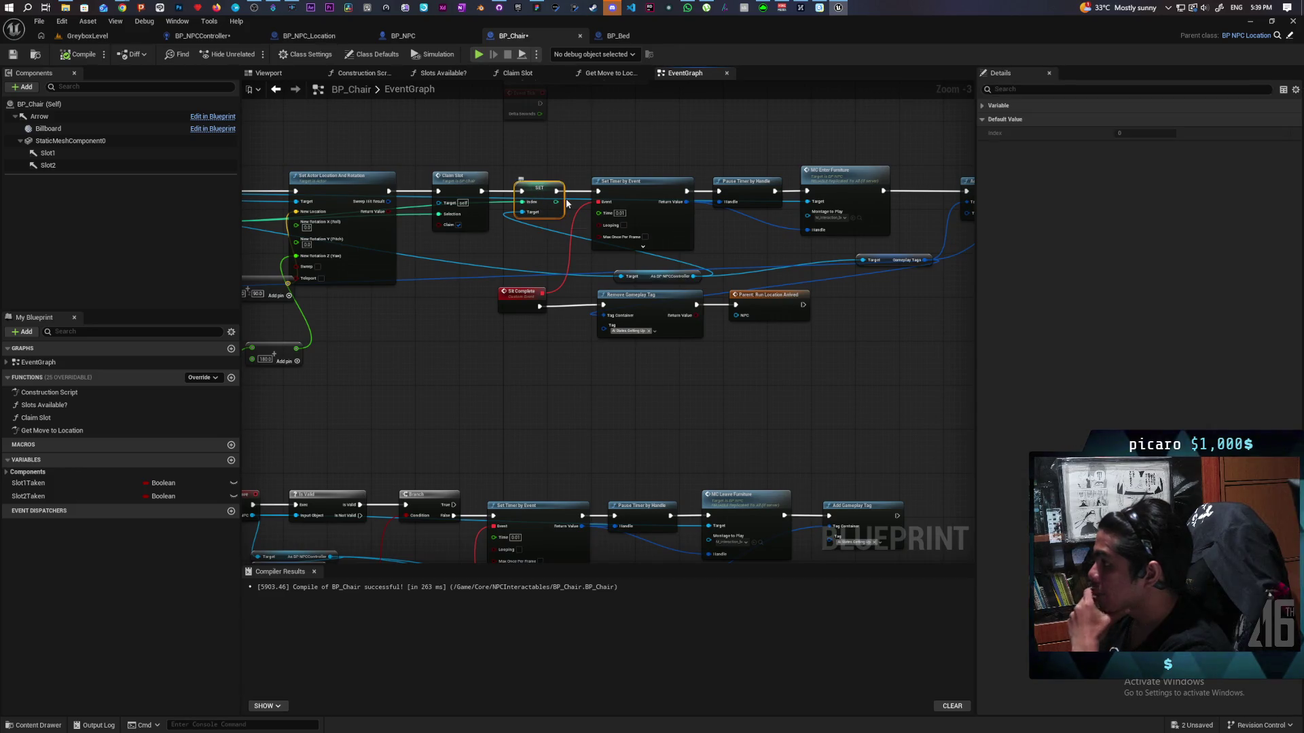
key("ctrl+c")
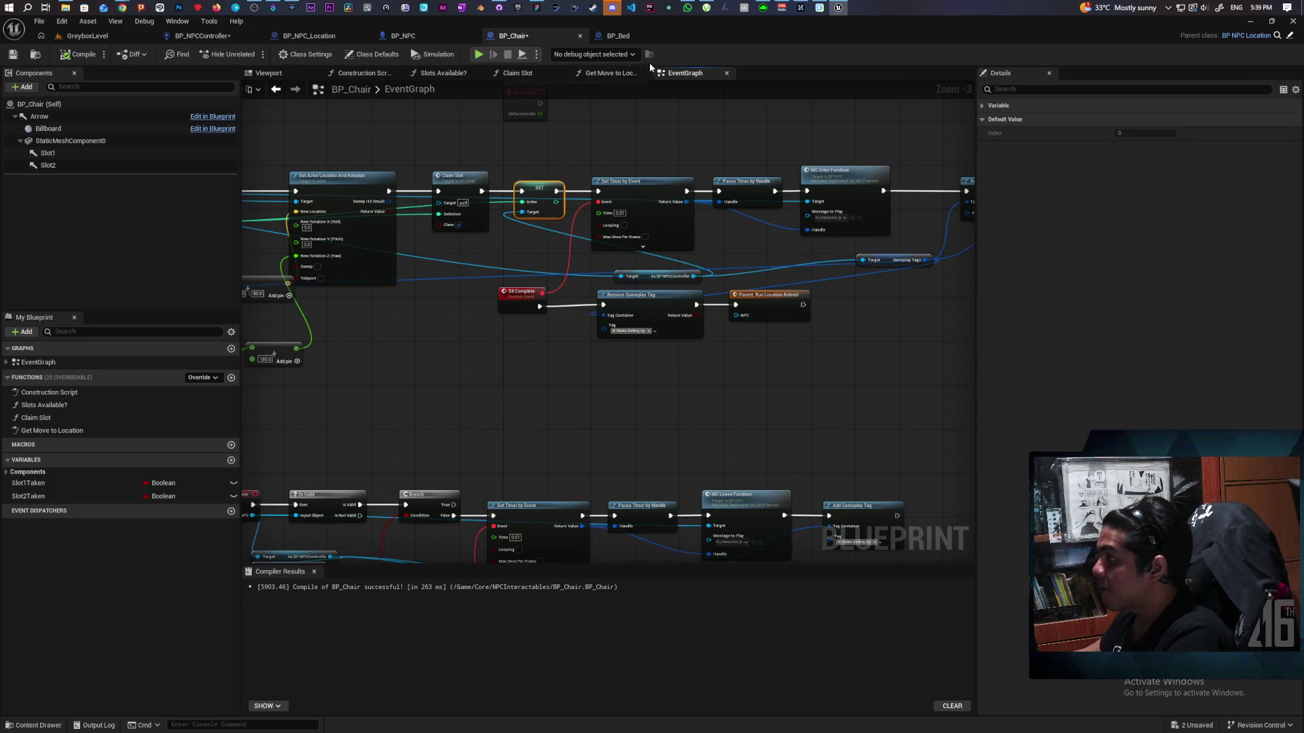
left_click(611, 73)
key("ctrl+v")
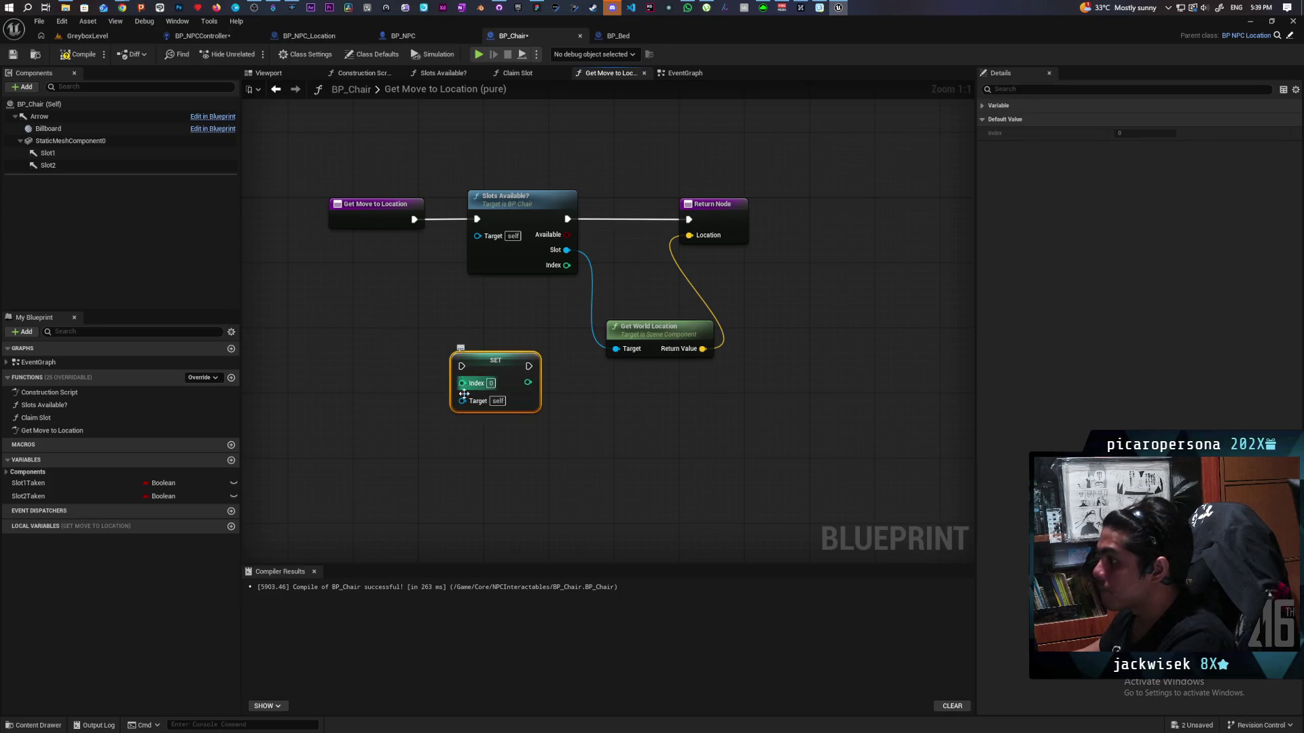
mouse_move(462, 401)
left_mouse_down()
mouse_move(432, 286)
mouse_move(396, 365)
mouse_move(421, 373)
left_mouse_up()
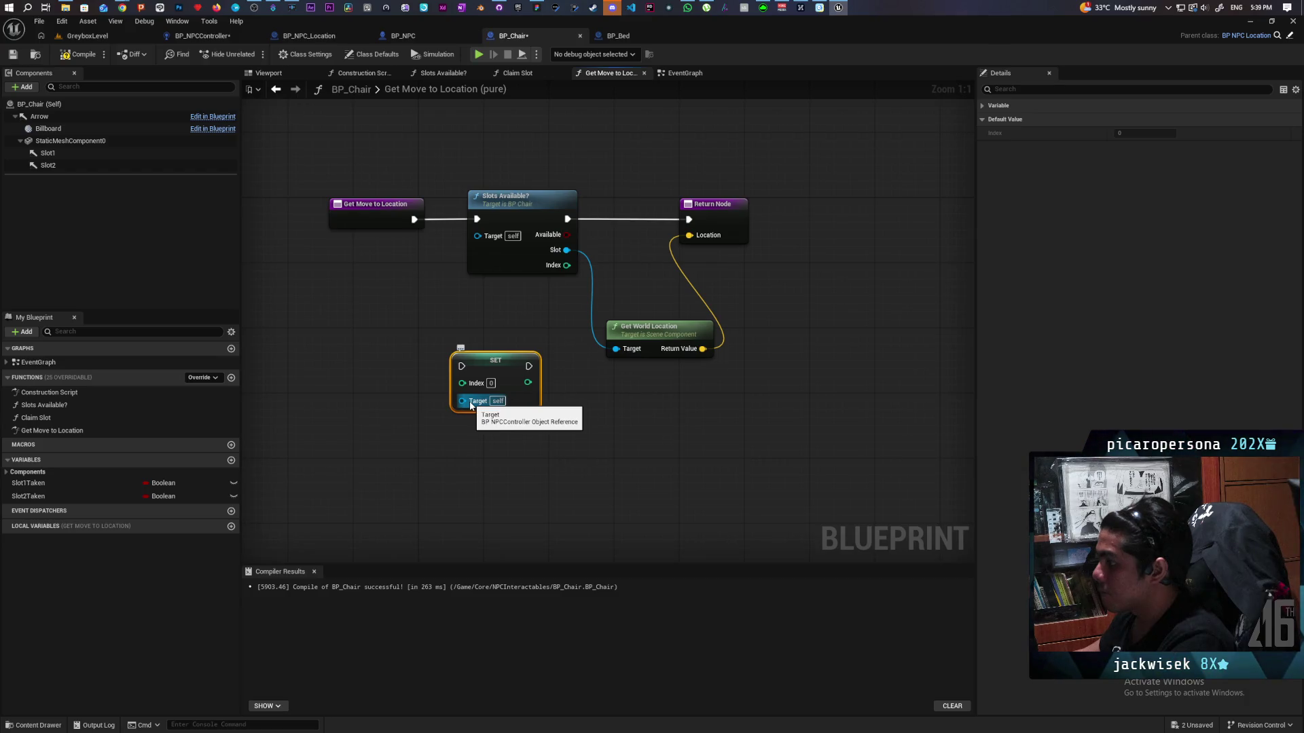
mouse_move(465, 400)
left_mouse_down()
mouse_move(377, 226)
mouse_move(393, 217)
left_mouse_up()
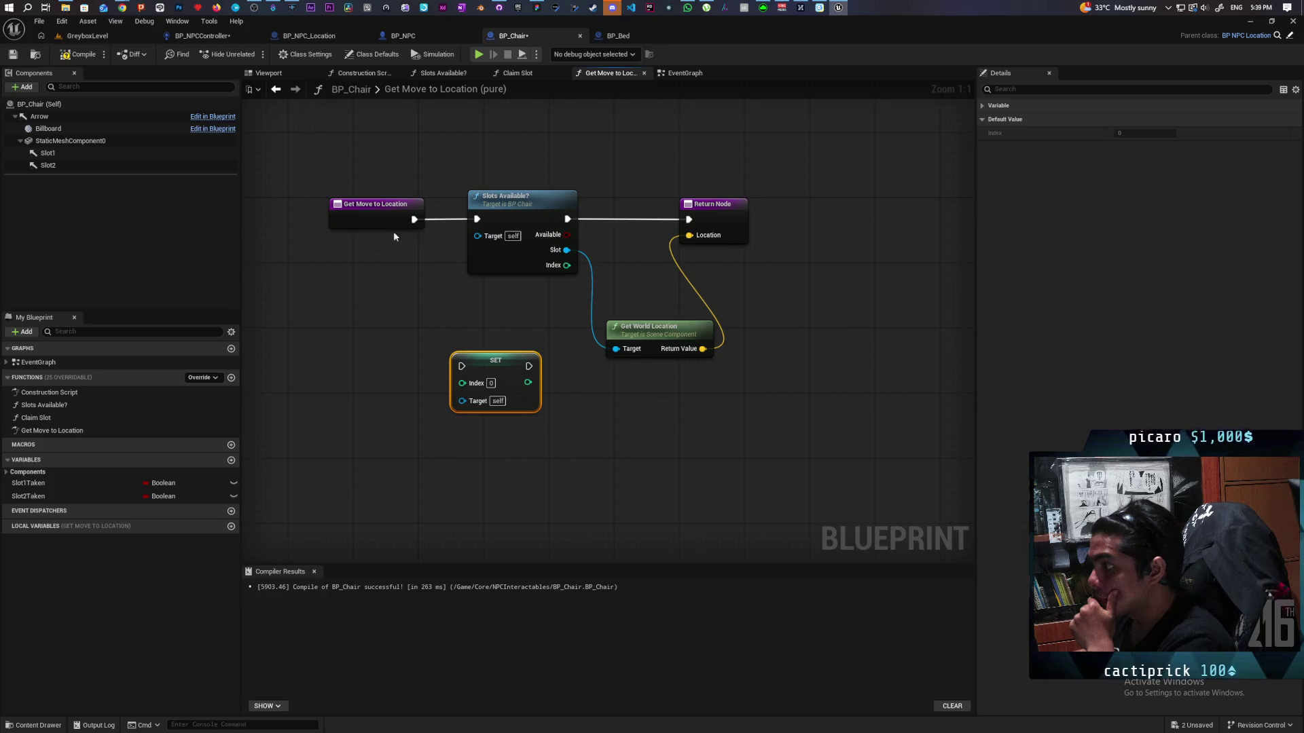
mouse_move(462, 383)
left_mouse_down()
mouse_move(385, 219)
mouse_move(398, 330)
mouse_move(350, 275)
left_mouse_up()
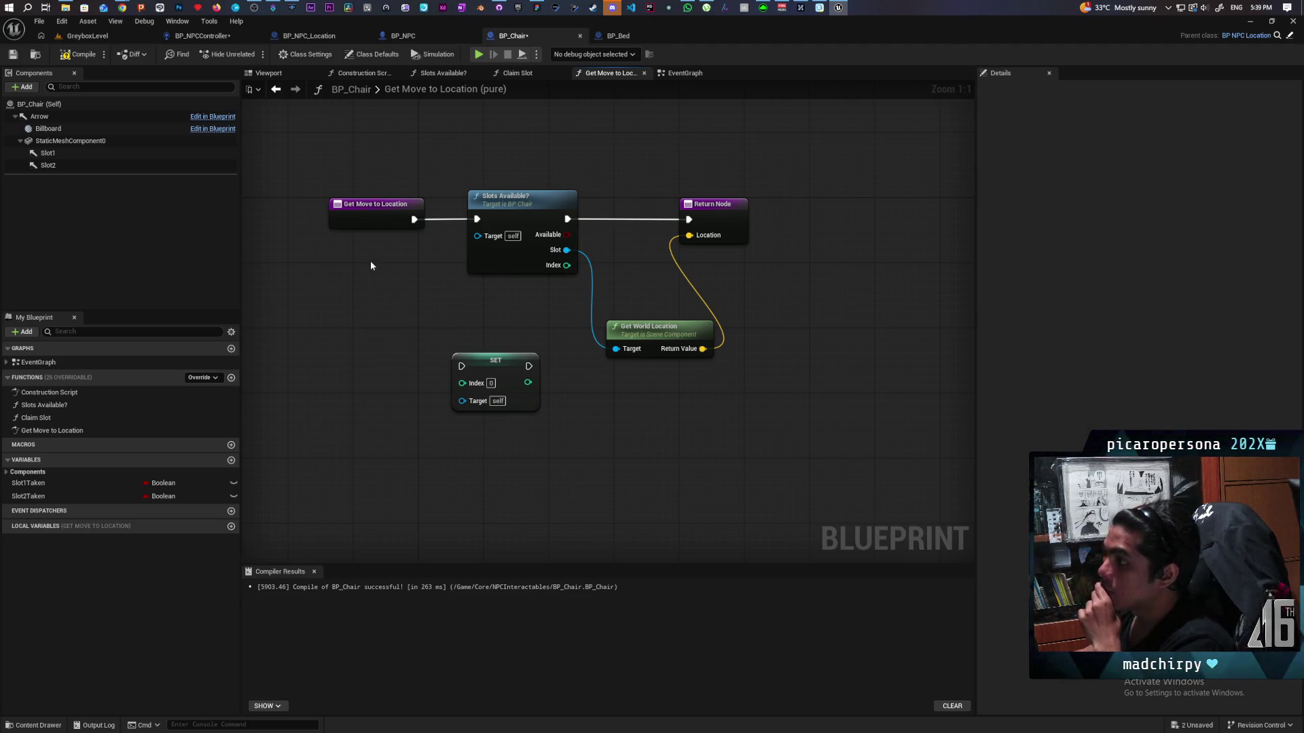
left_click_drag(438, 376, 502, 461)
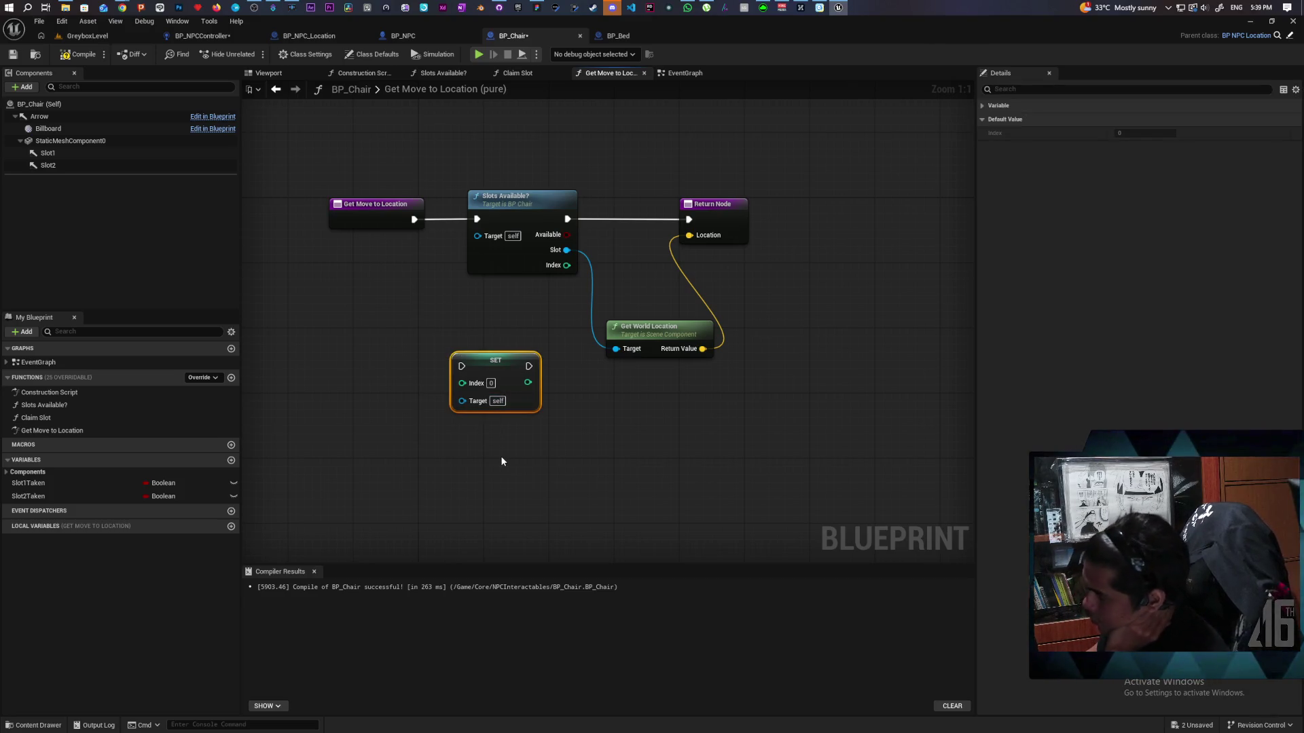
key("Delete")
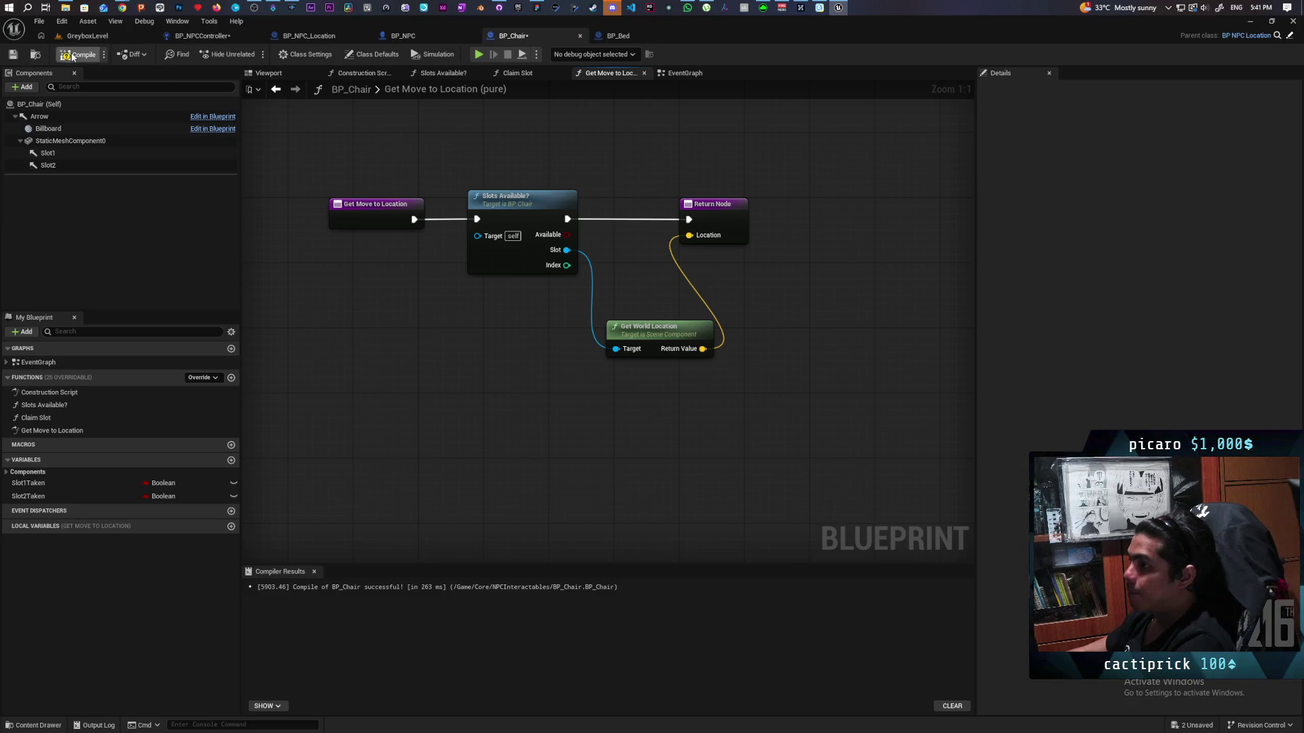
left_click(85, 35)
- Play-test the level, running past the bushes and crops toward the bench NPC, then stop
left_click(252, 54)
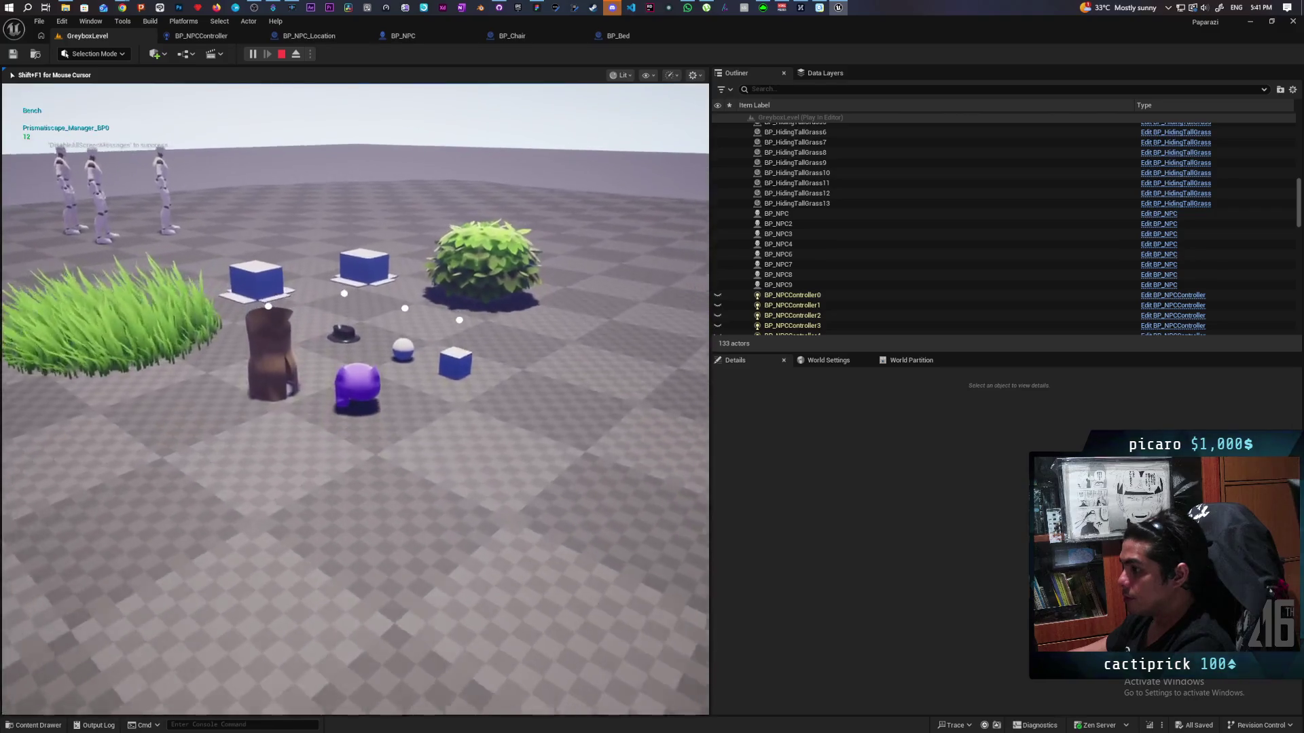
key("w")
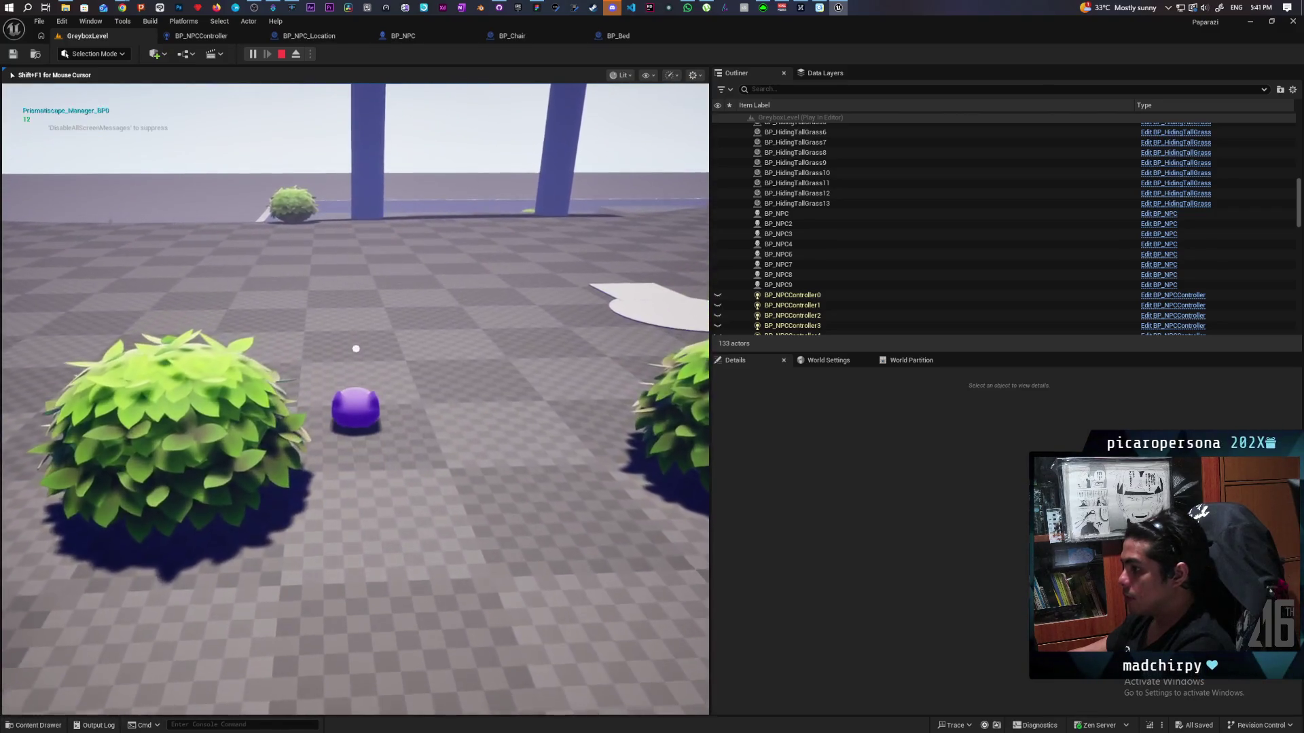
key("w")
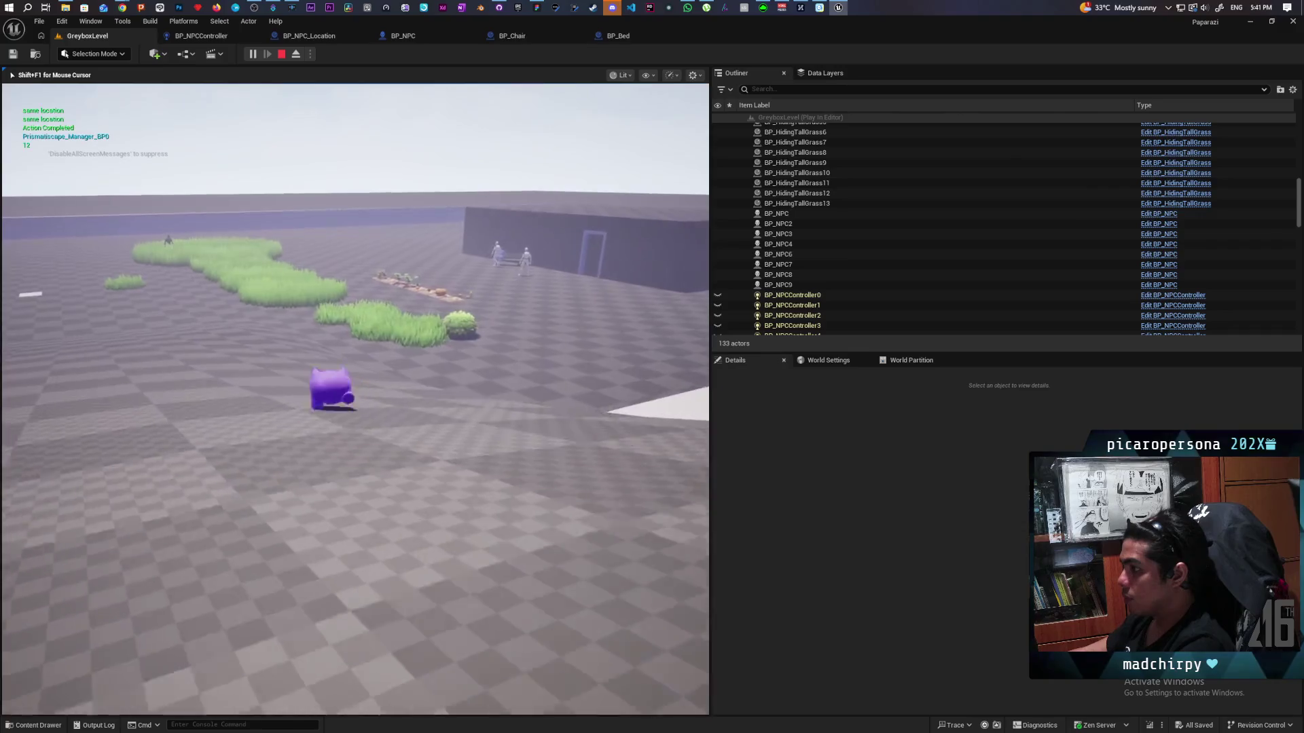
key("space")
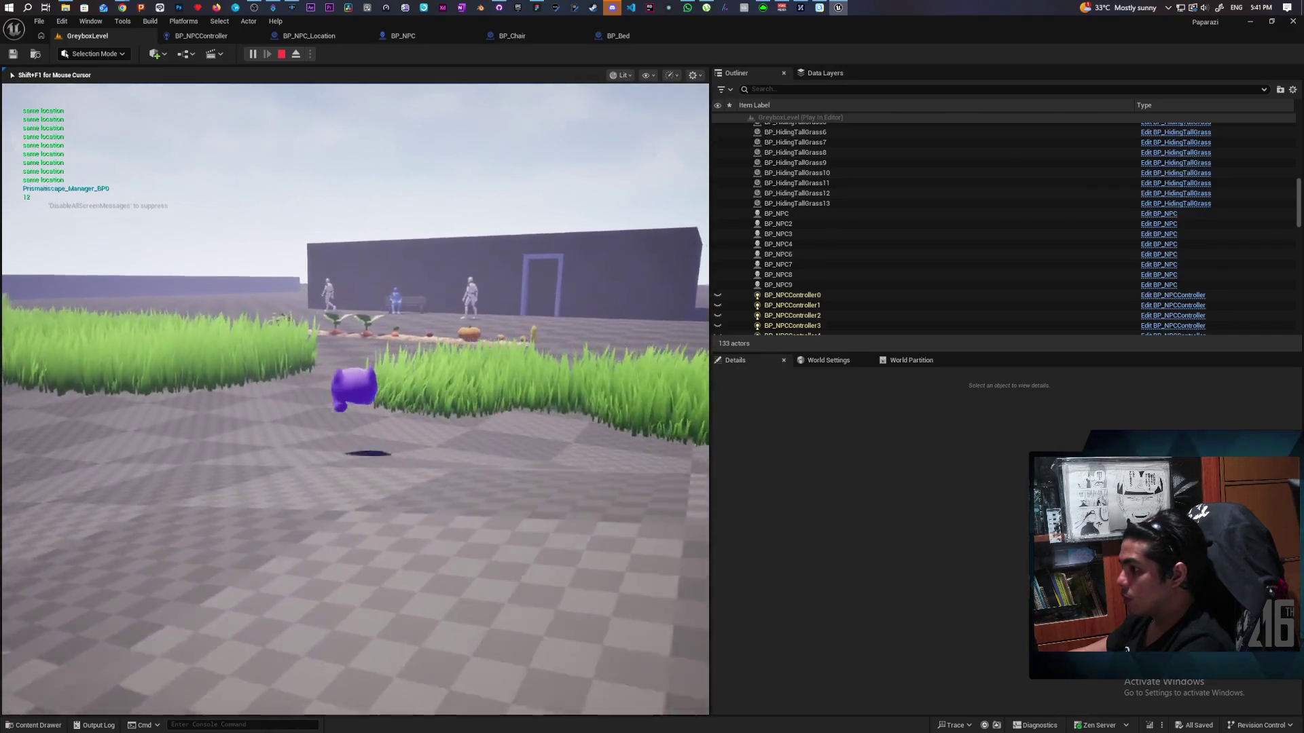
key("w")
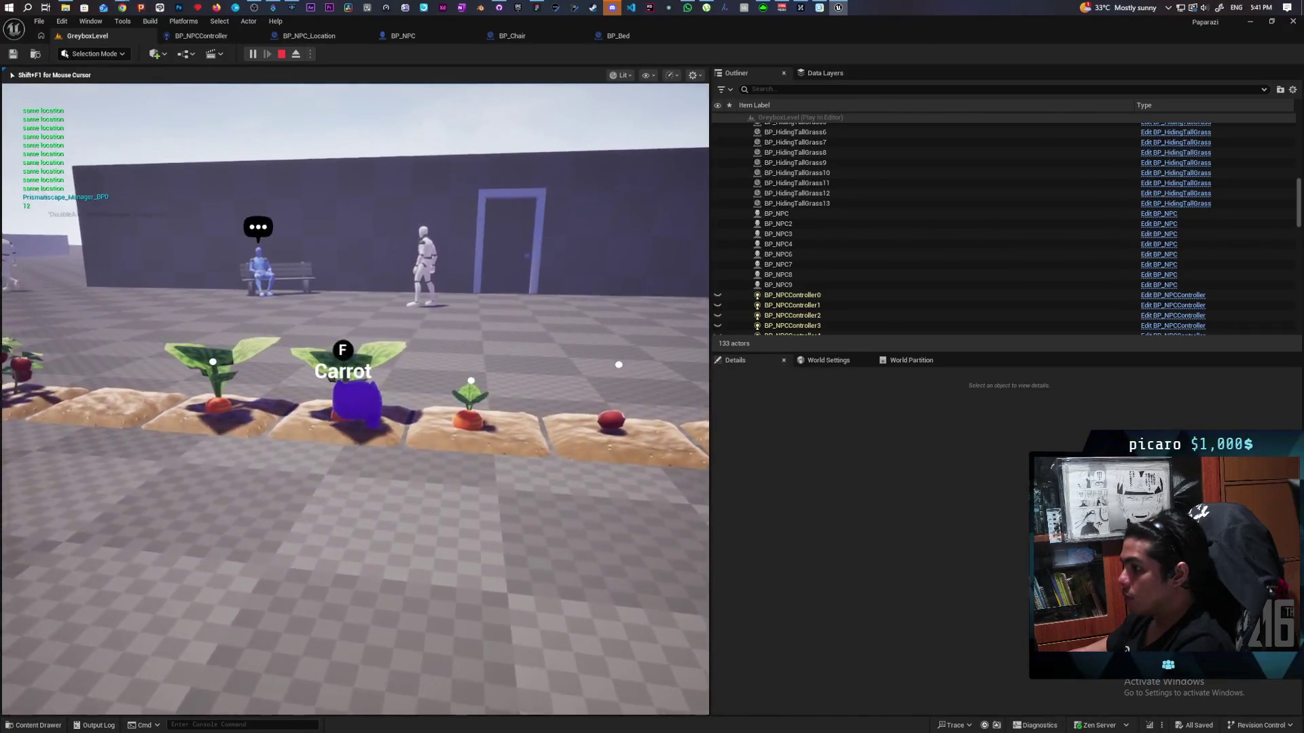
key("w")
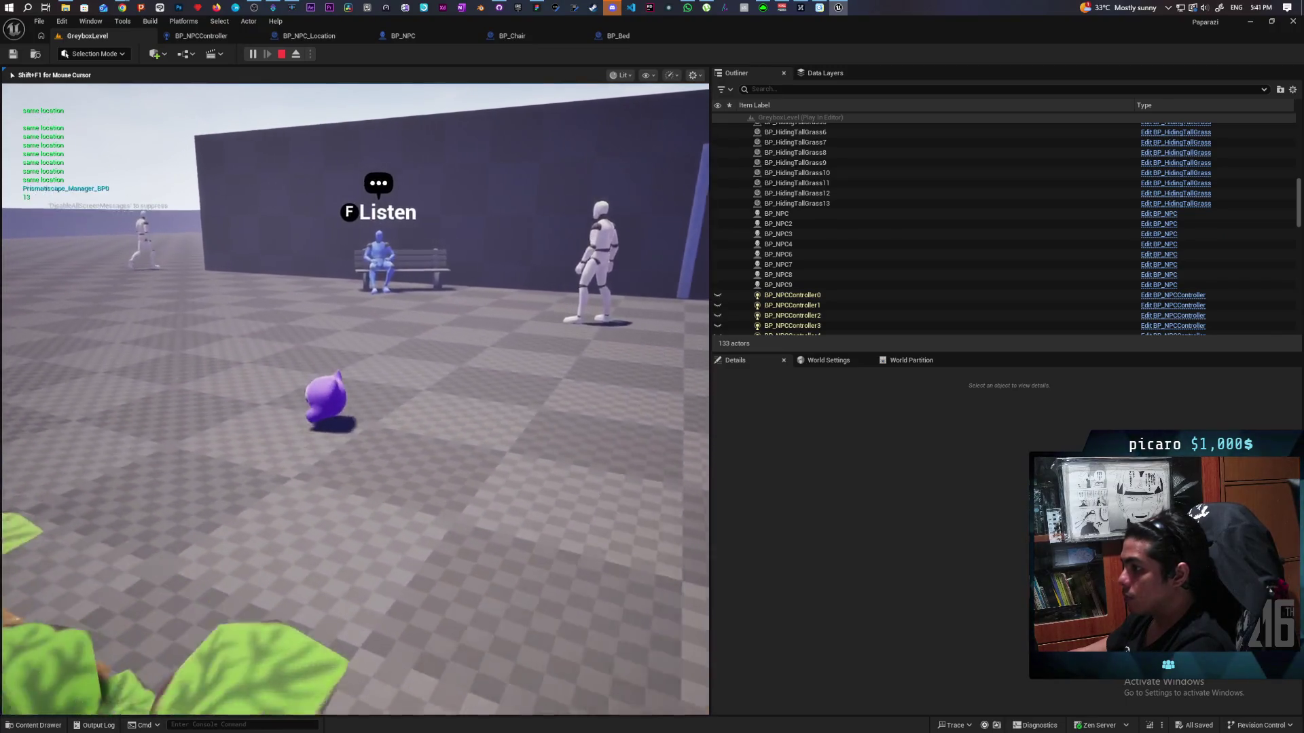
key("Escape")
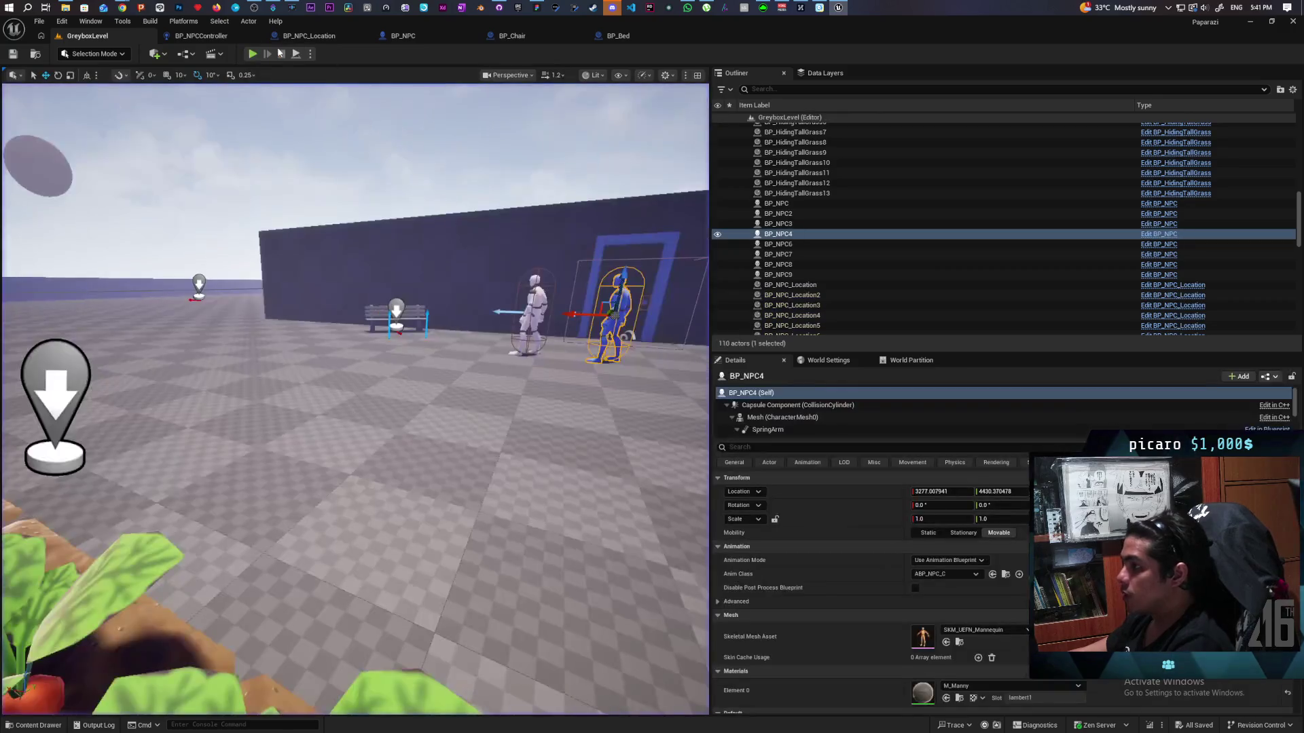
- Start a new play session and move around near the bench NPC until the breakpoint hits
left_click(252, 53)
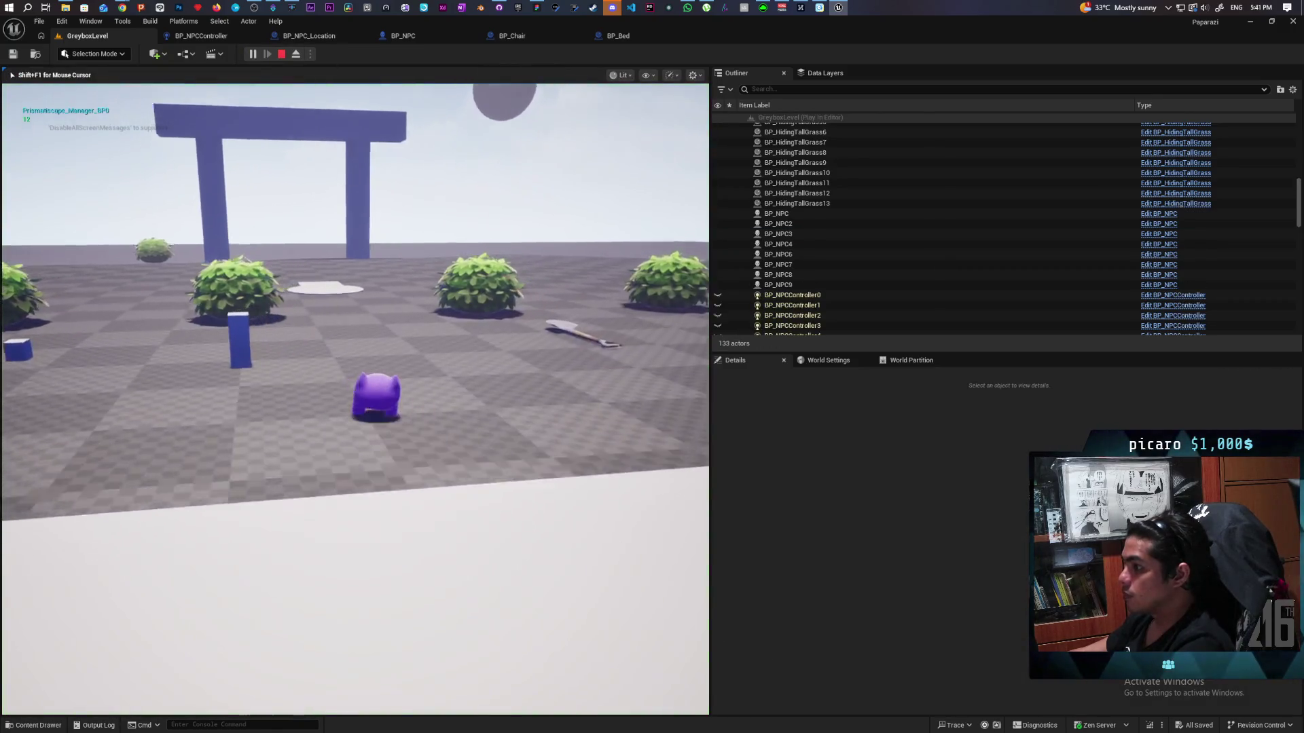
key("w")
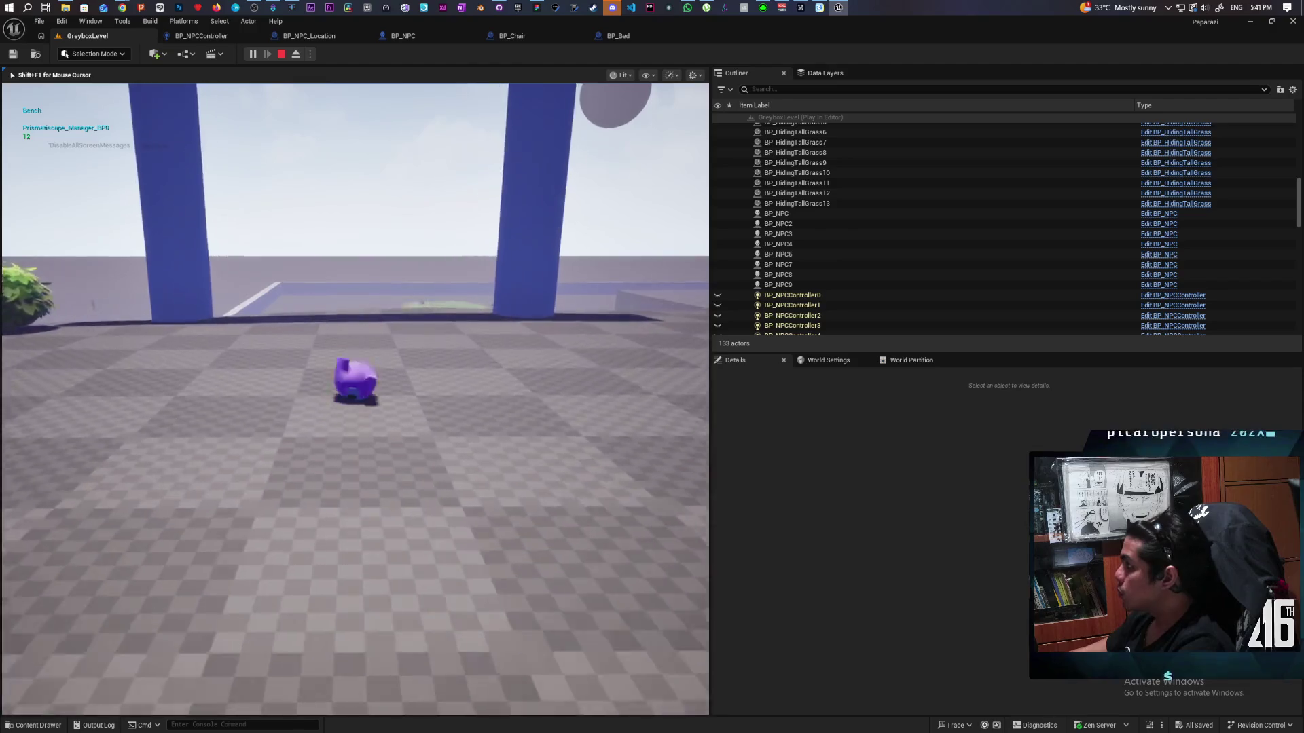
key("w")
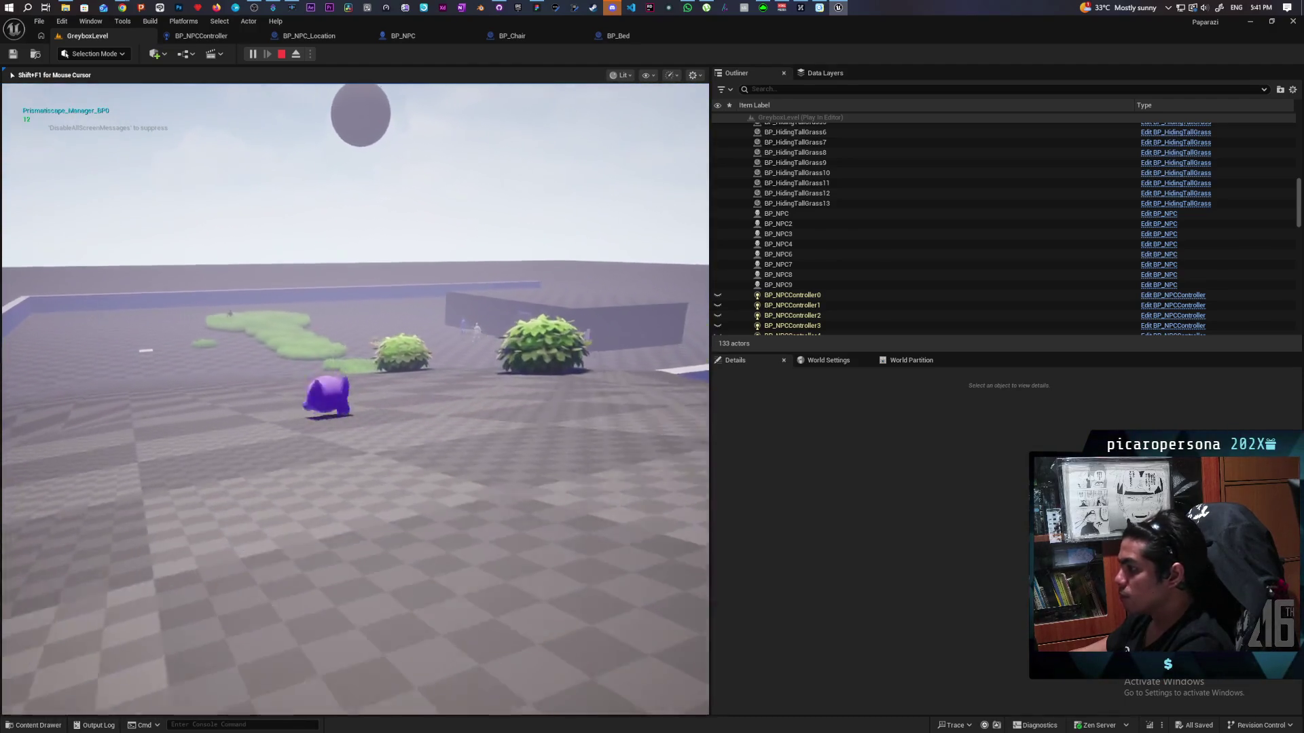
key("w")
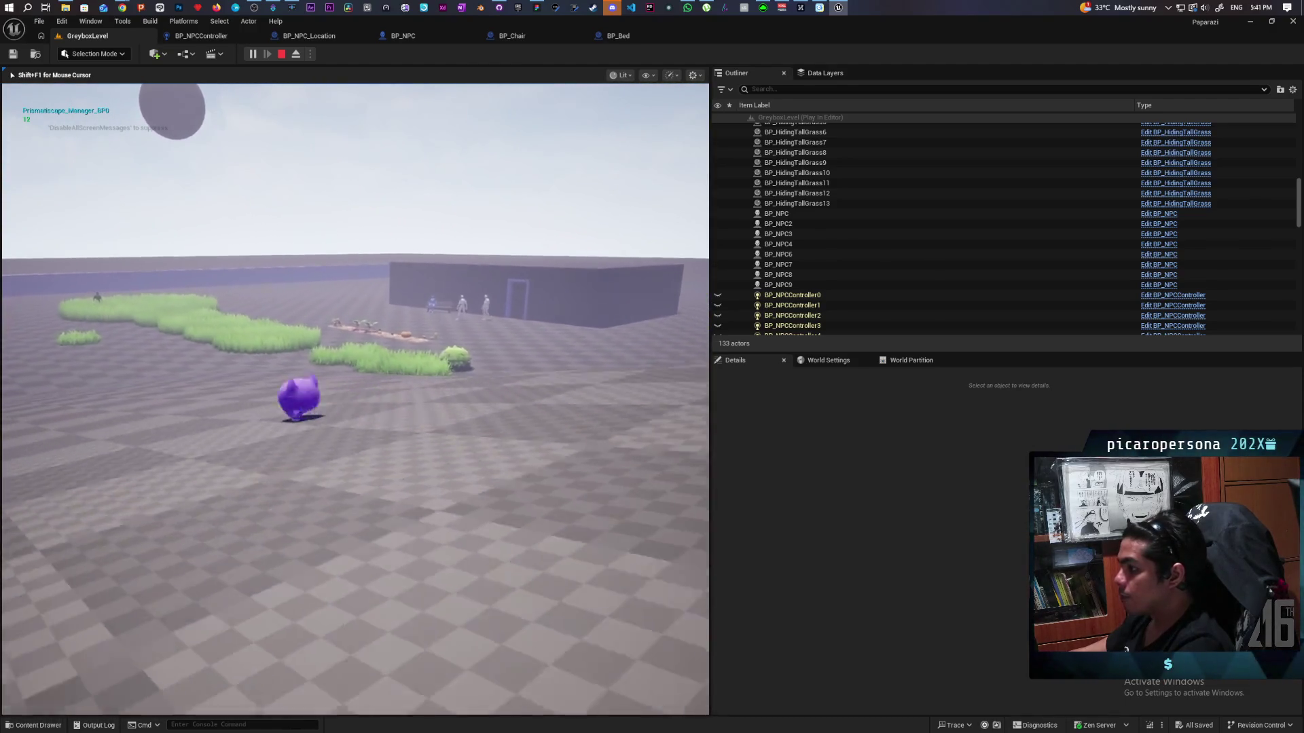
key("space")
key("w")
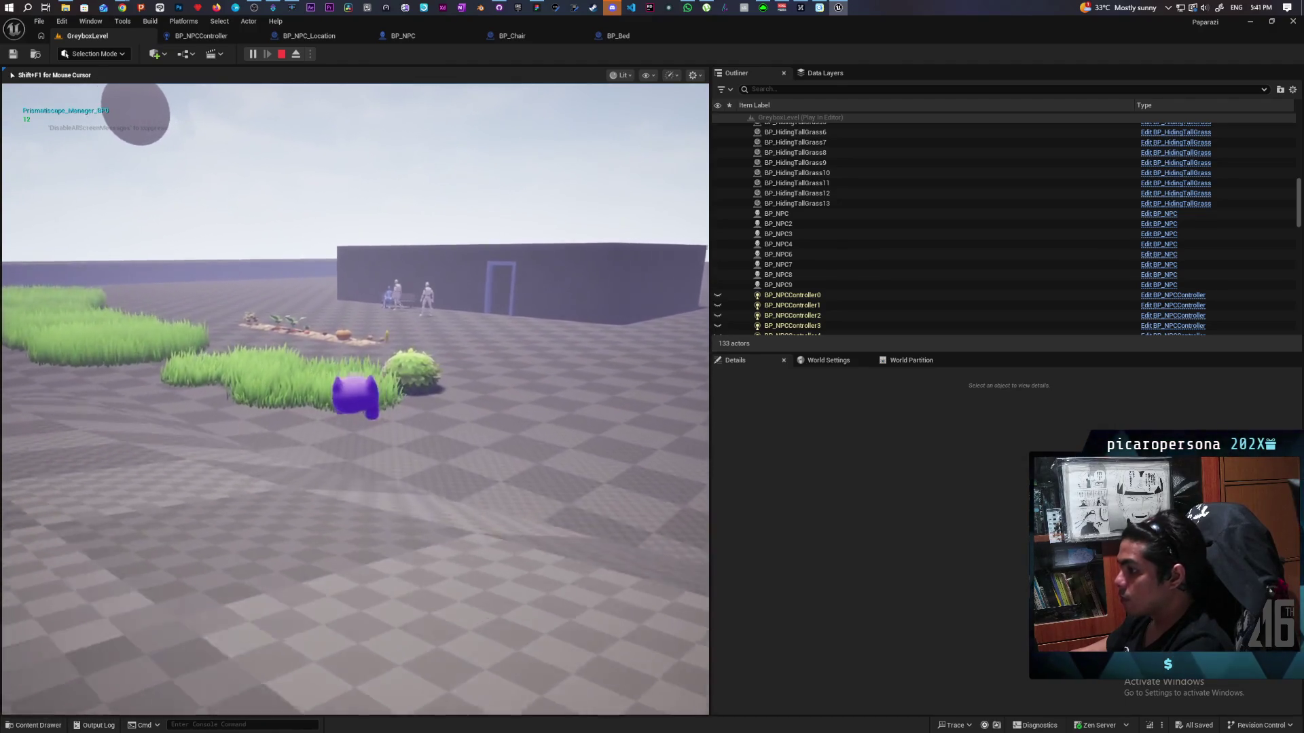
key("w")
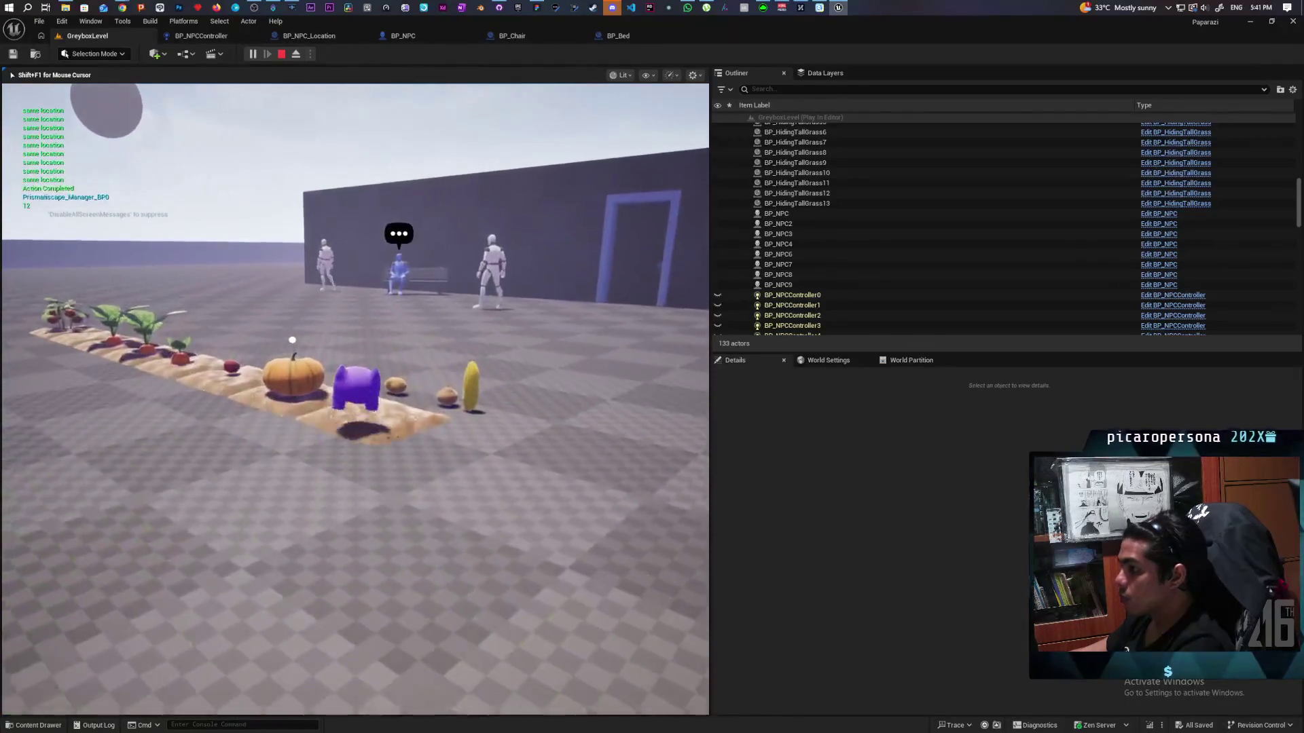
key("w")
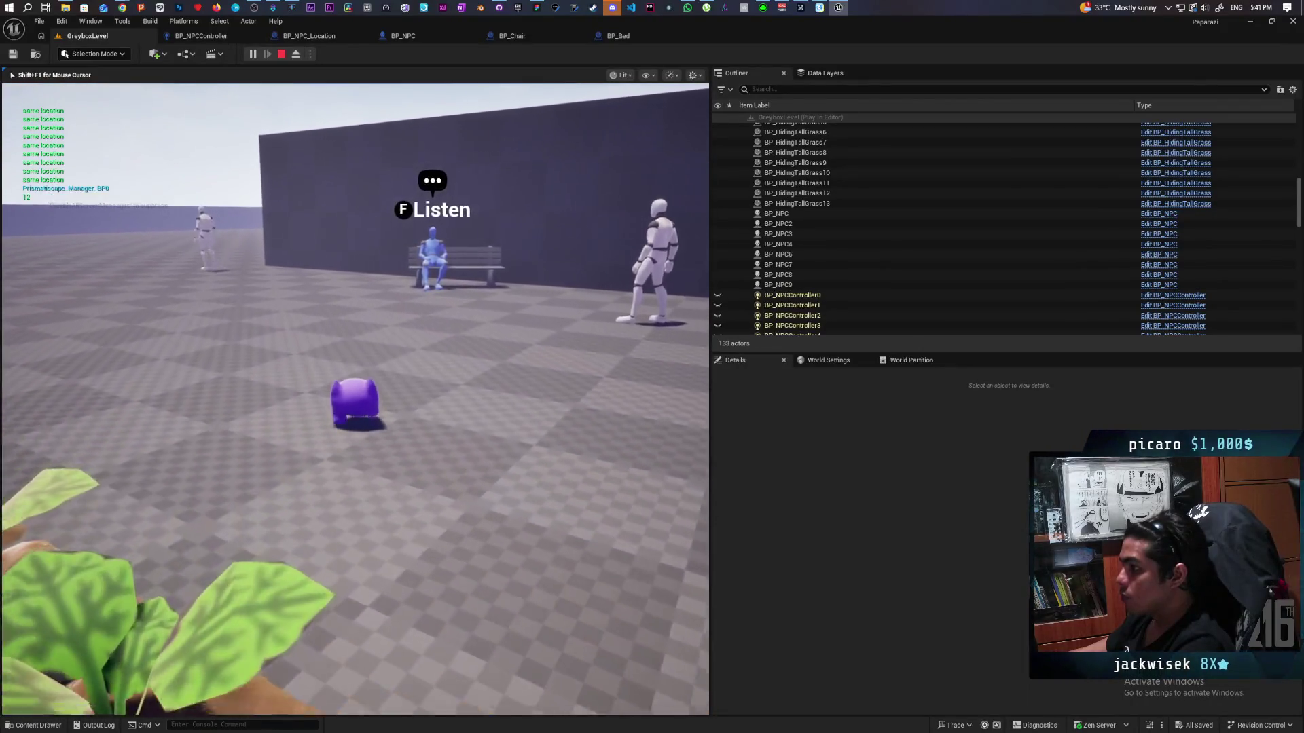
key("a")
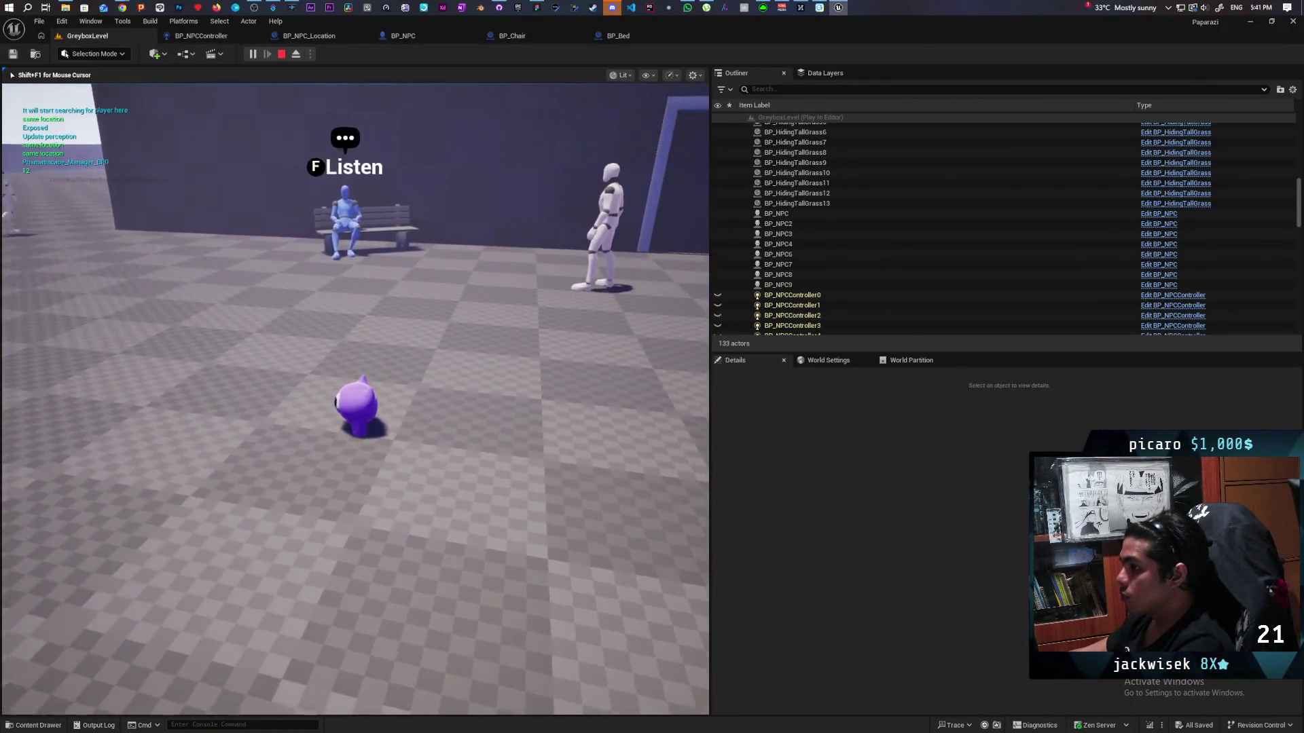
key("s")
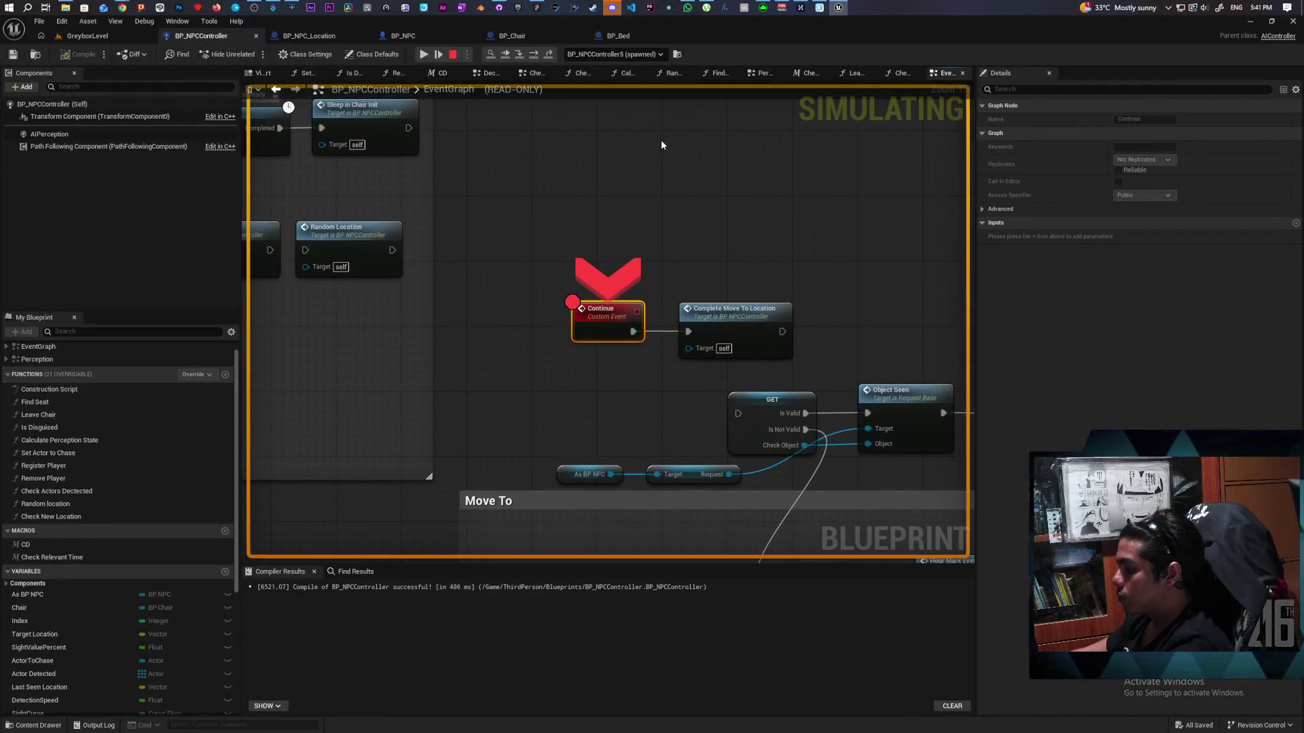
- Step twice to the skip-move Branch, check its Condition, resume, and end the play test
key("F10")
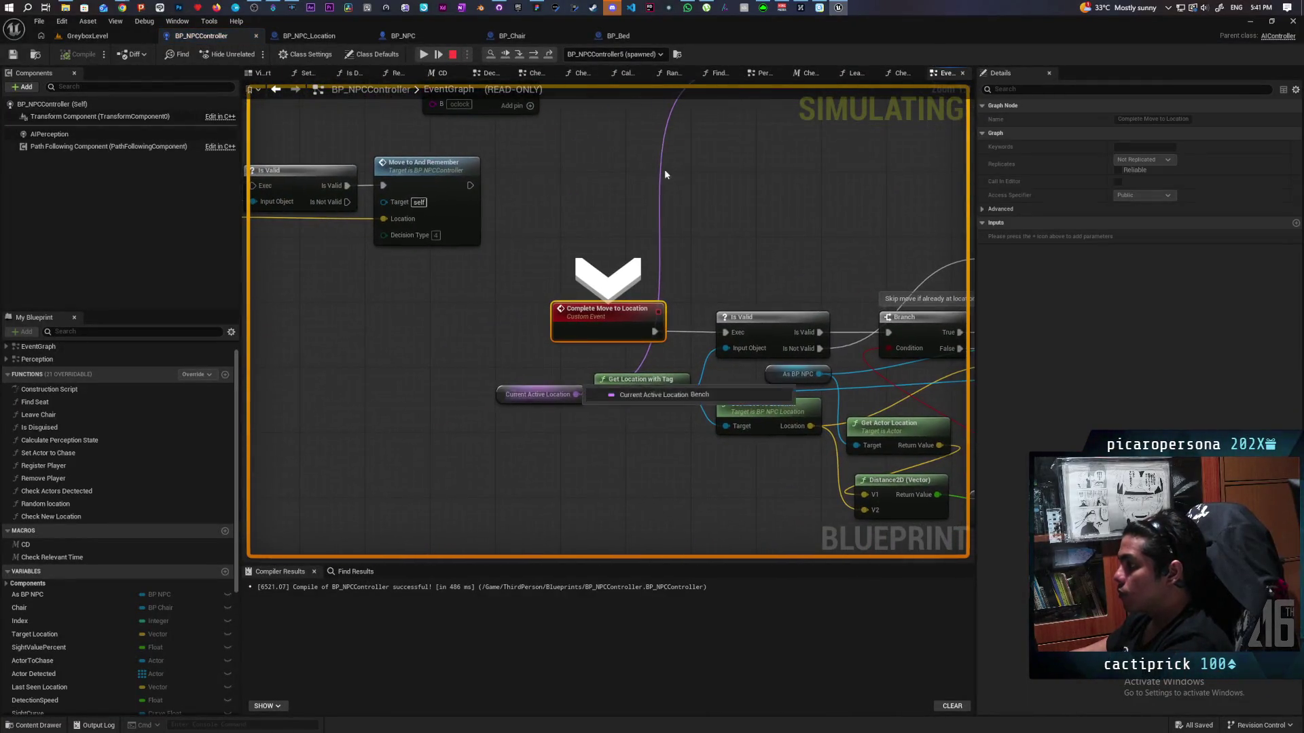
key("F10")
key("F10")
mouse_move(573, 337)
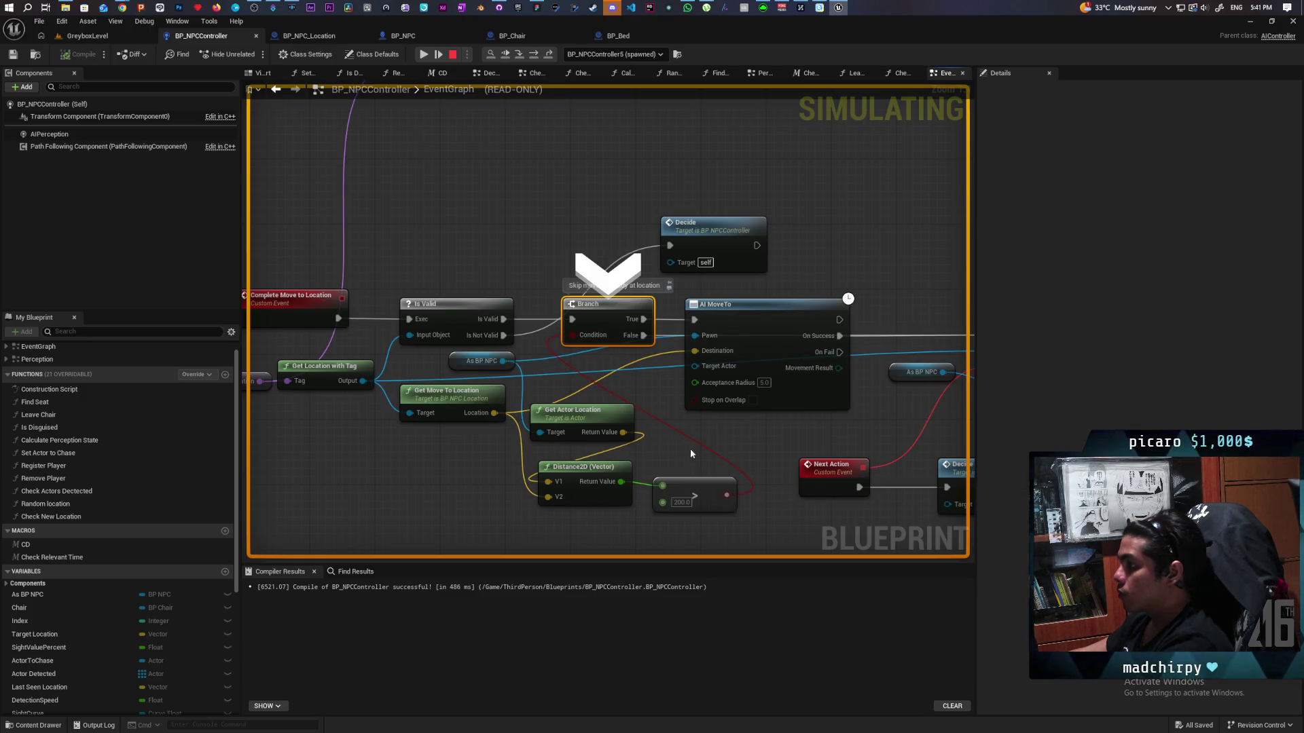
left_click(507, 57)
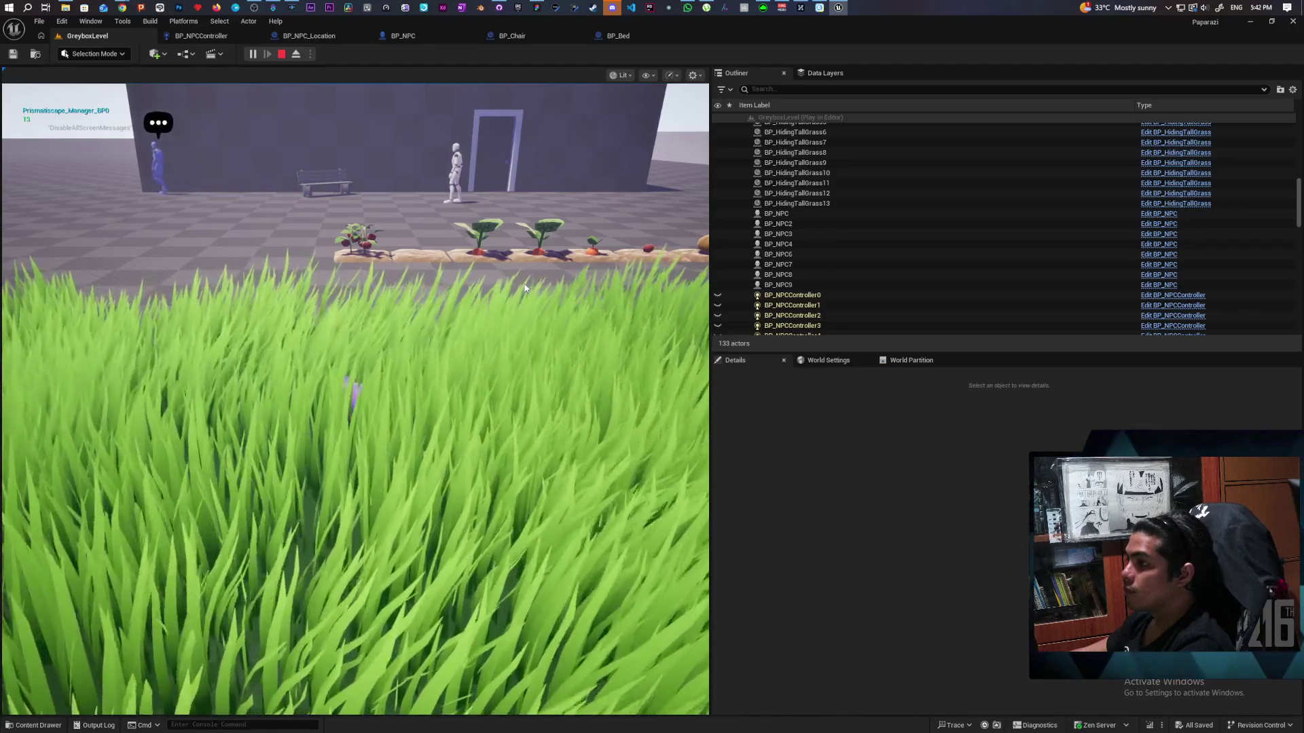
key("Escape")
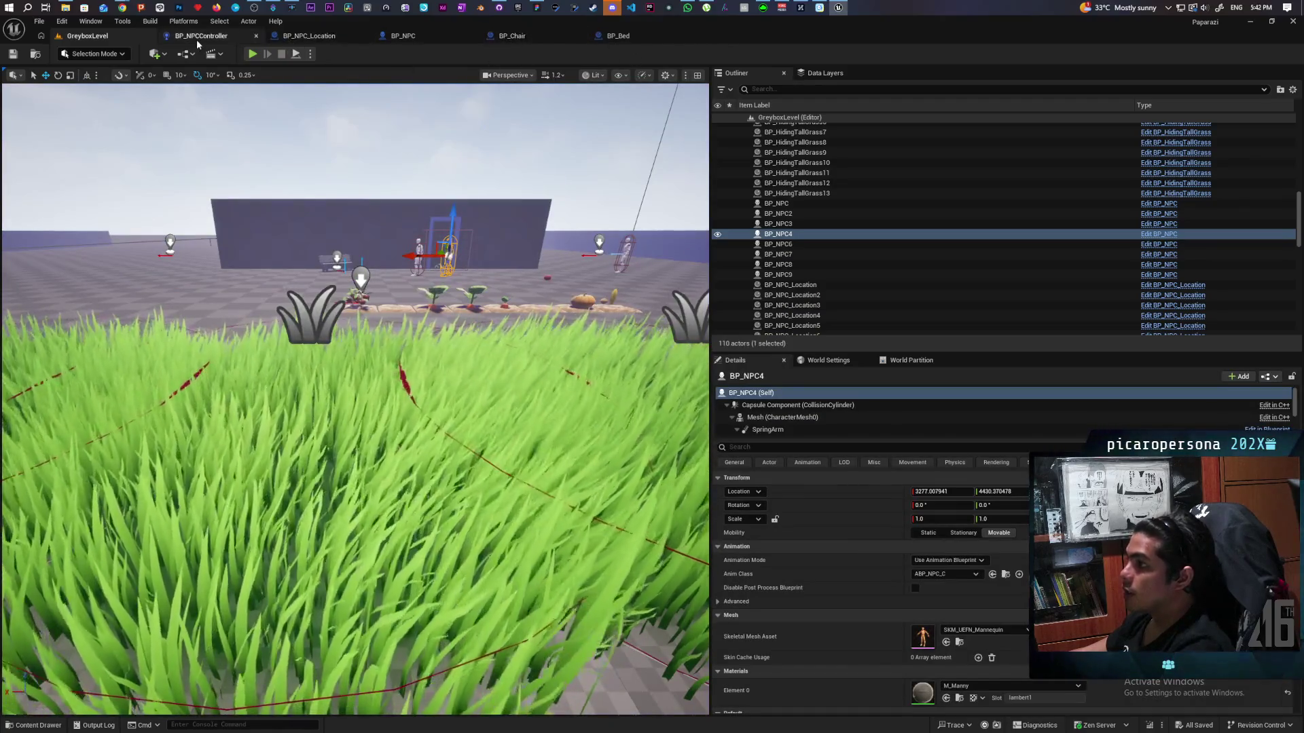
- In BP_NPCController's event graph, move the skip-move Branch node to a clearer spot
left_click(197, 40)
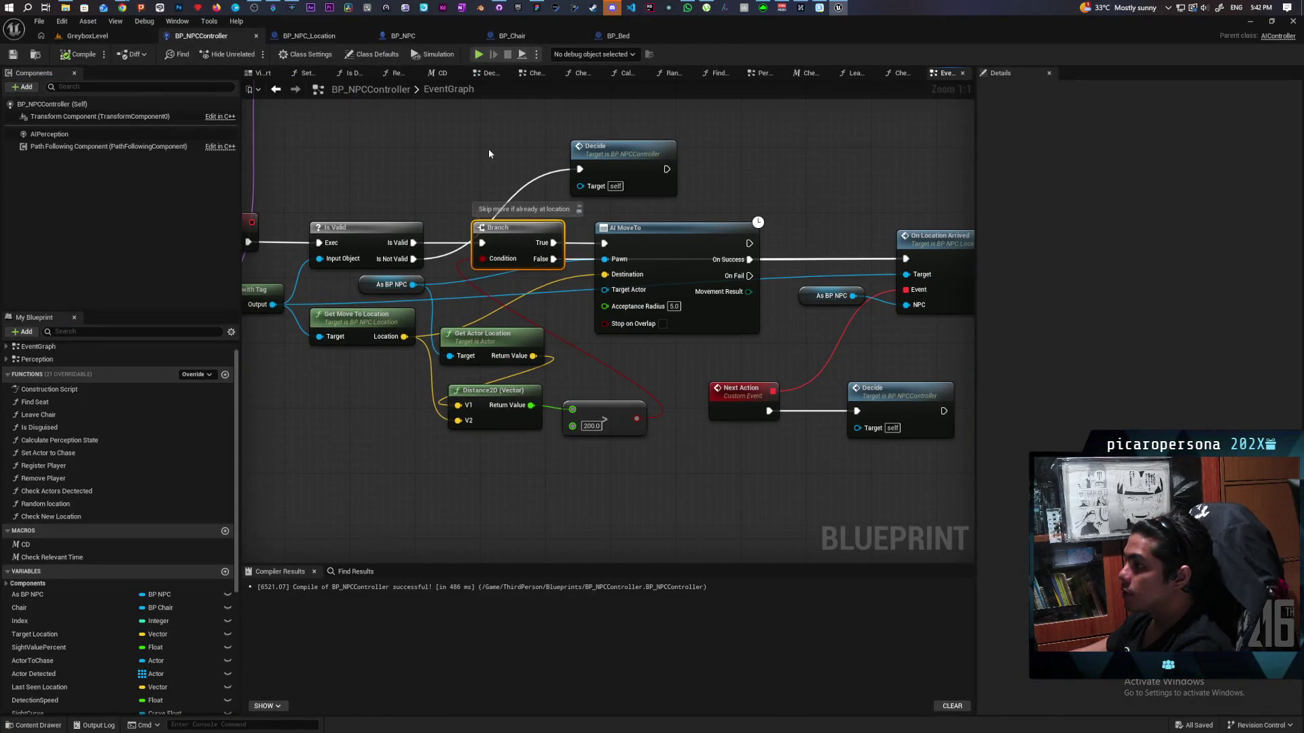
left_click_drag(459, 158, 487, 291)
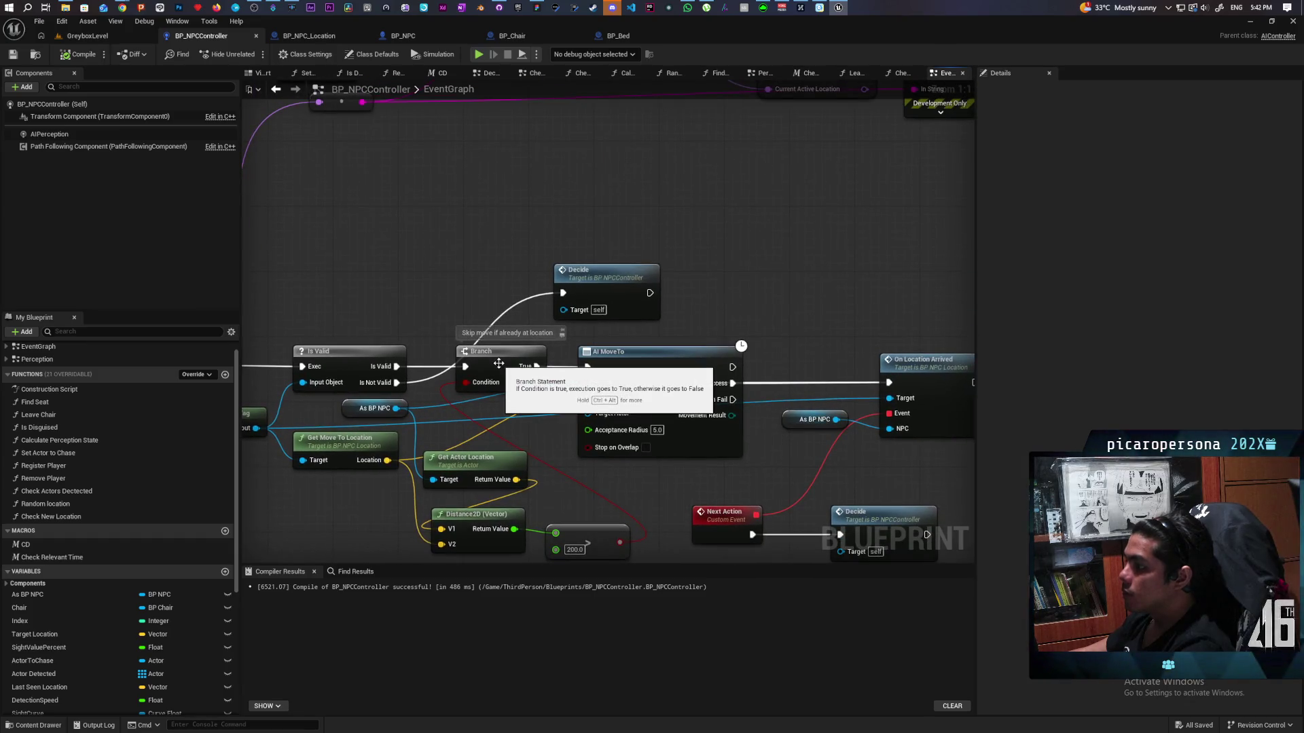
left_click_drag(518, 557, 550, 351)
mouse_move(522, 154)
left_mouse_down()
mouse_move(482, 259)
mouse_move(514, 132)
left_mouse_up()
left_click_drag(557, 167, 568, 220)
- Add a widened comment on the Branch explaining the chair returns an available, not current, location
type("c")
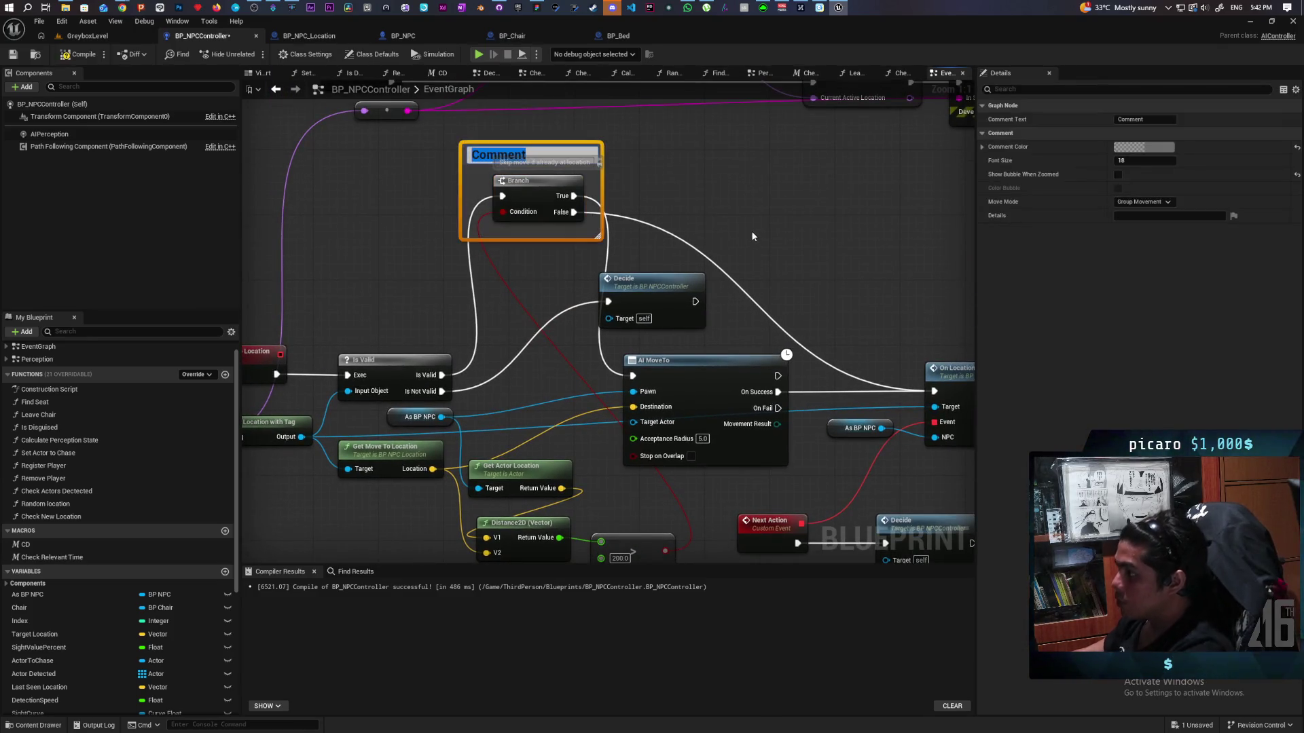
type("For now")
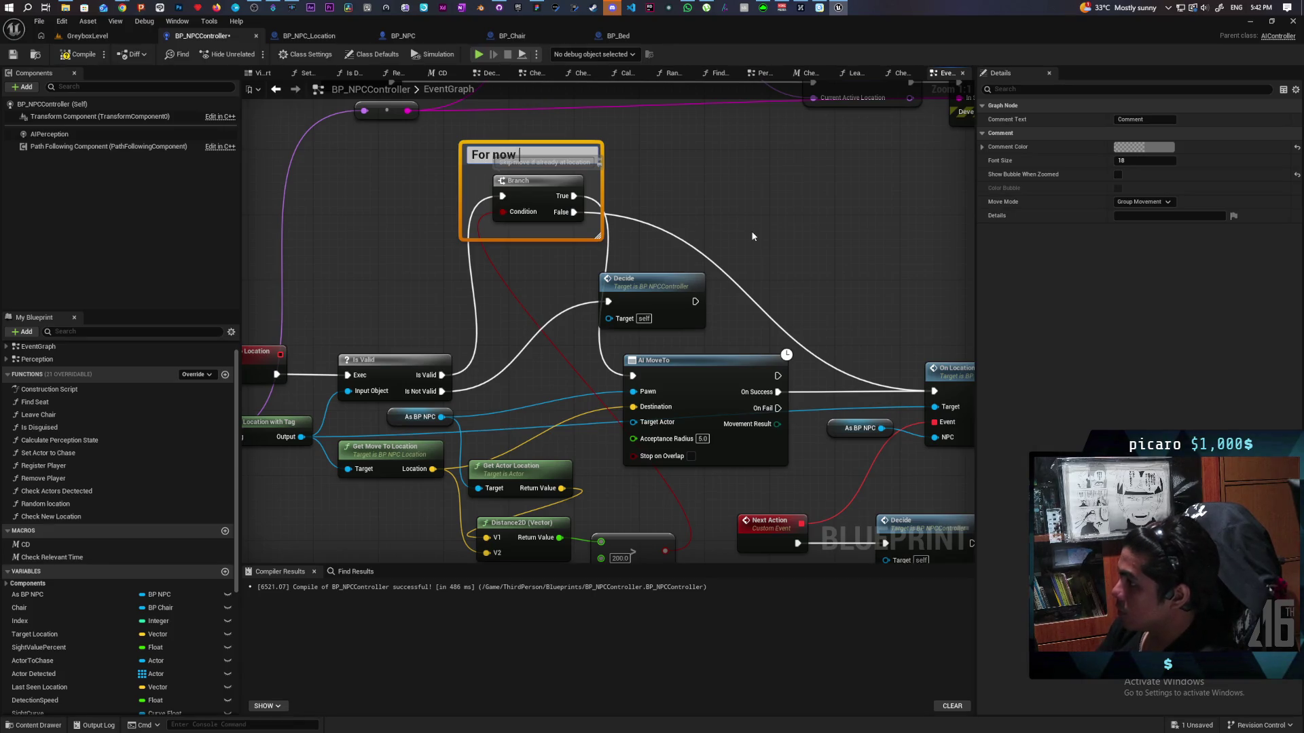
type("tion is kinda")
type(" sc")
type("ca")
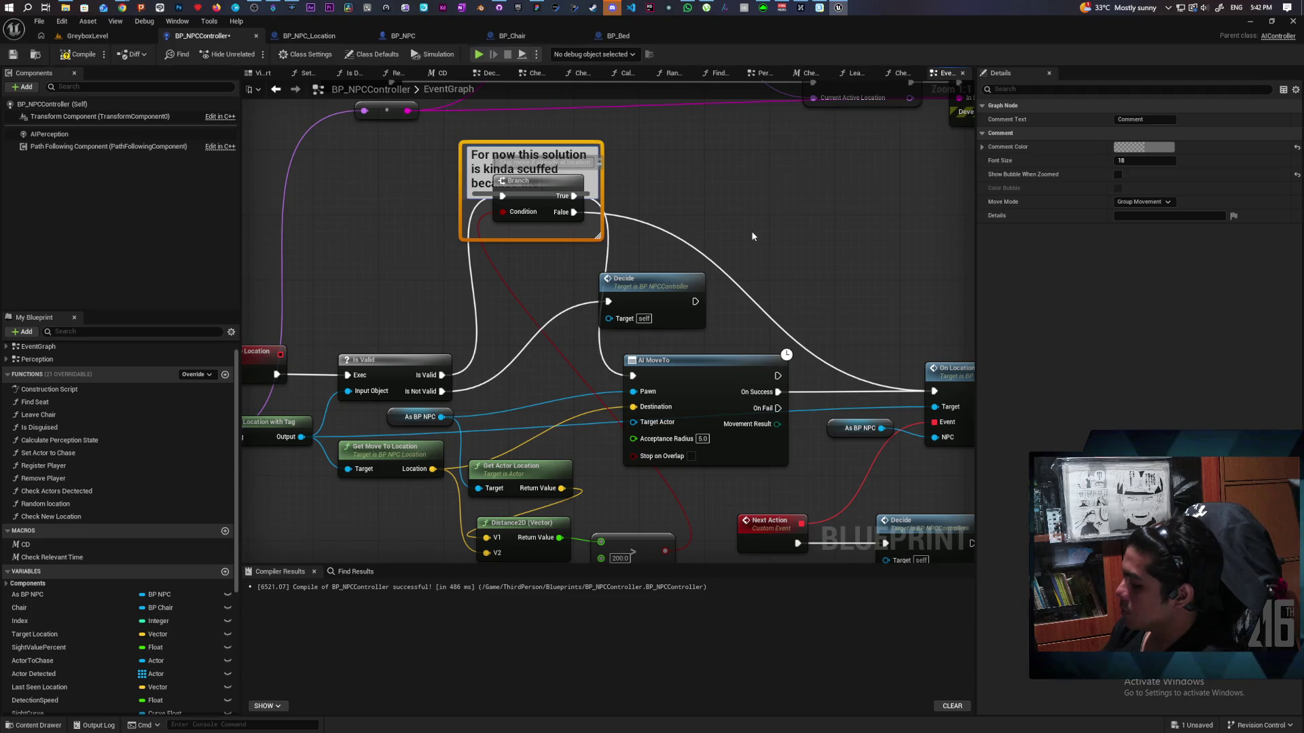
type("location is mi")
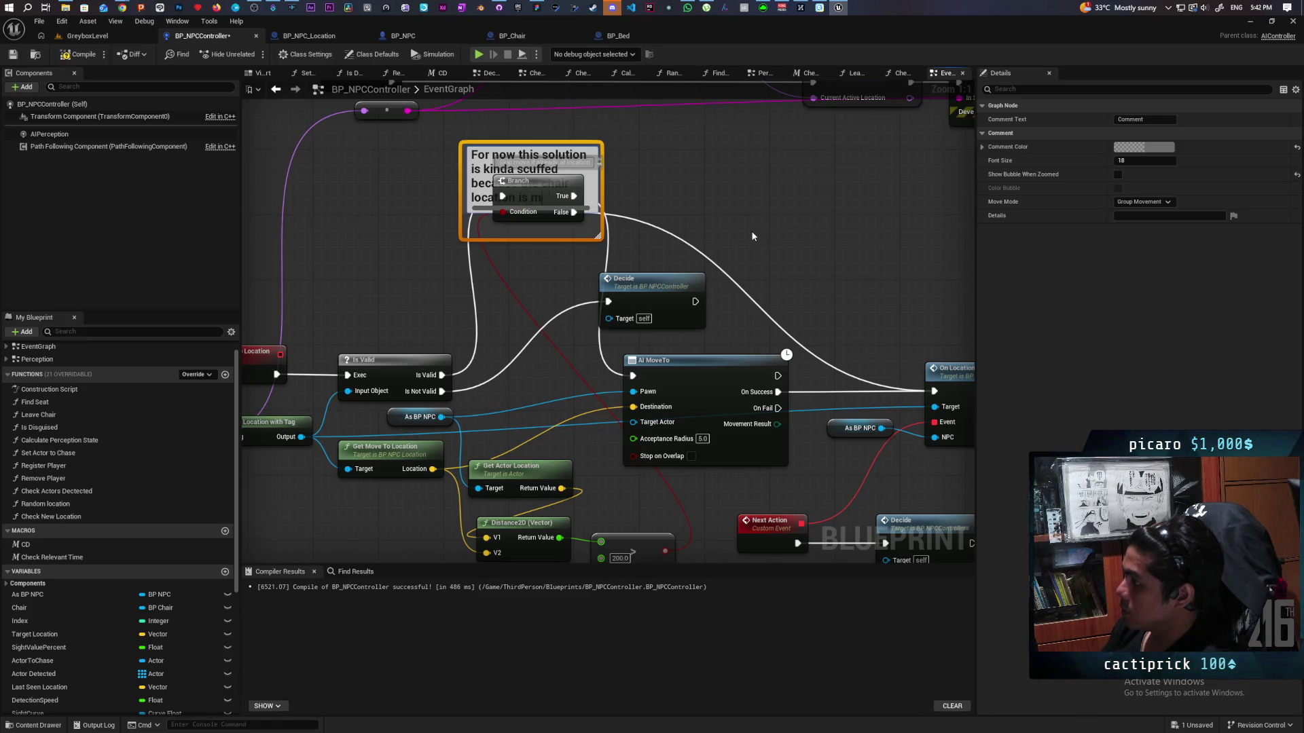
type("li")
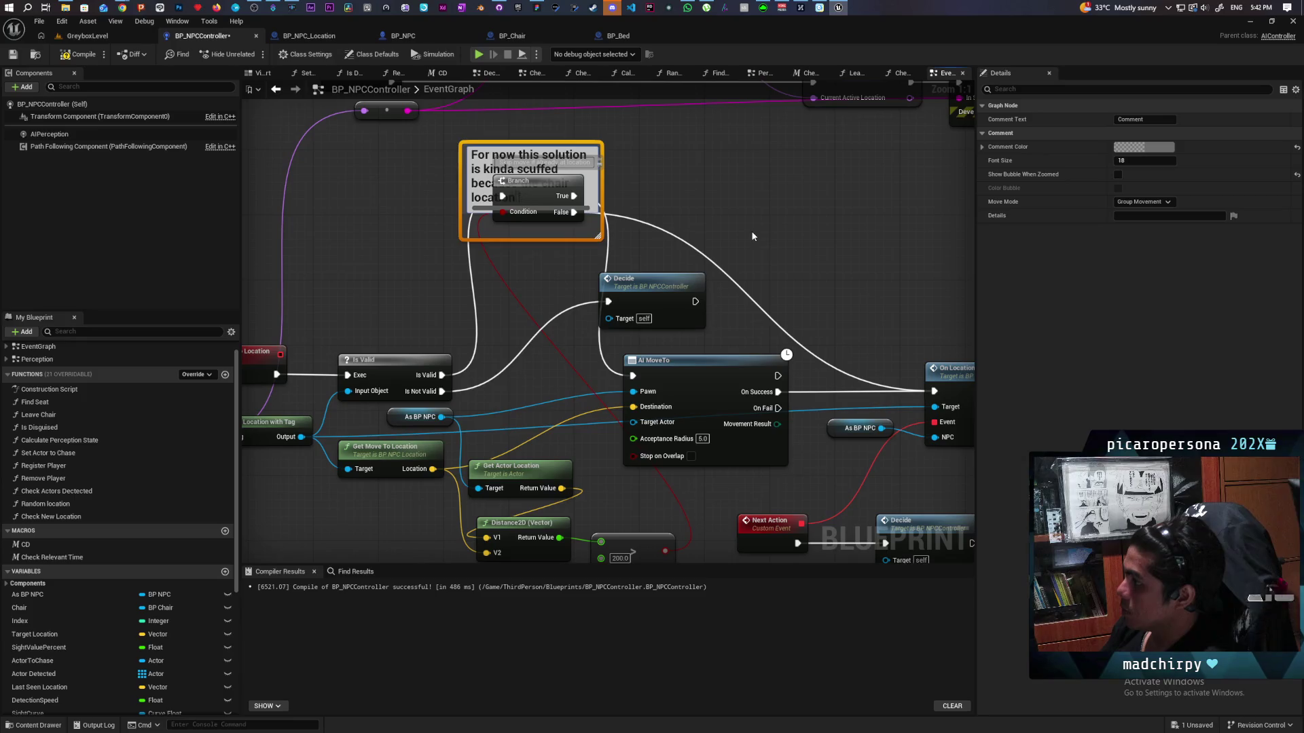
key("BackSpace")
key("BackSpace")
key("BackSpace")
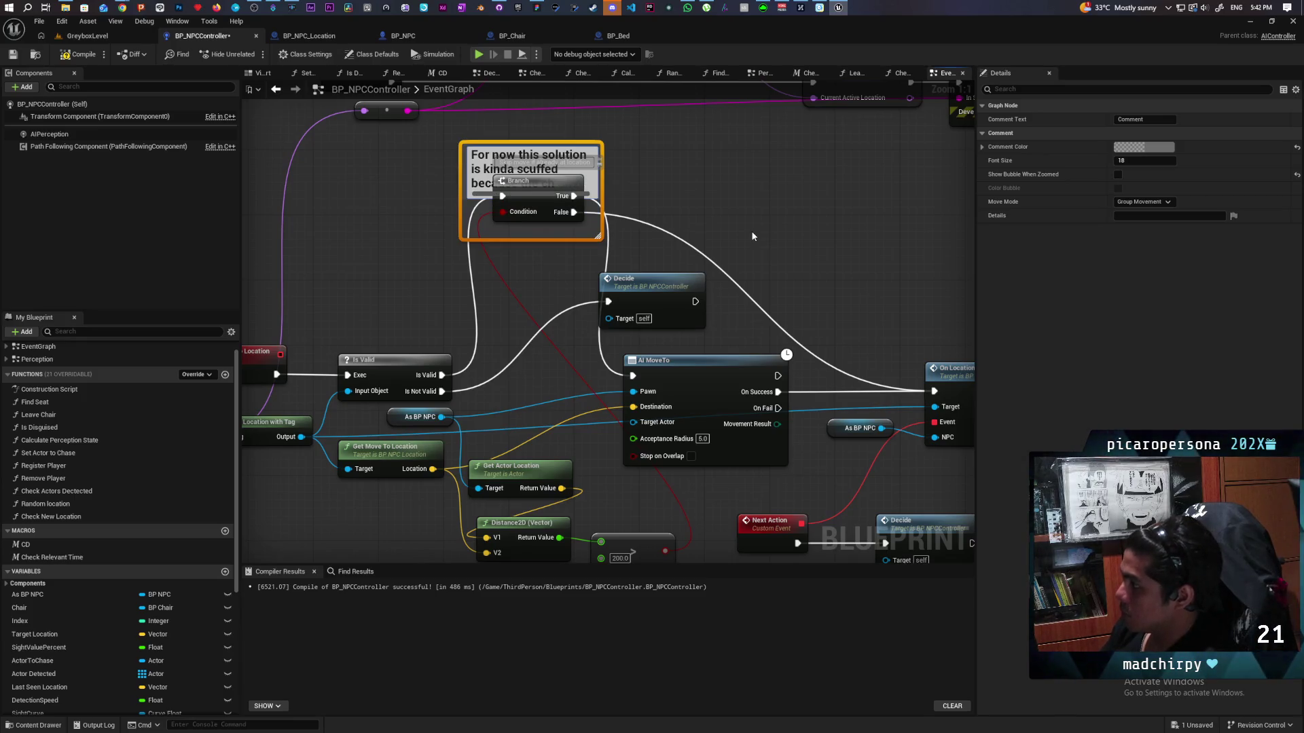
type("location is looking")
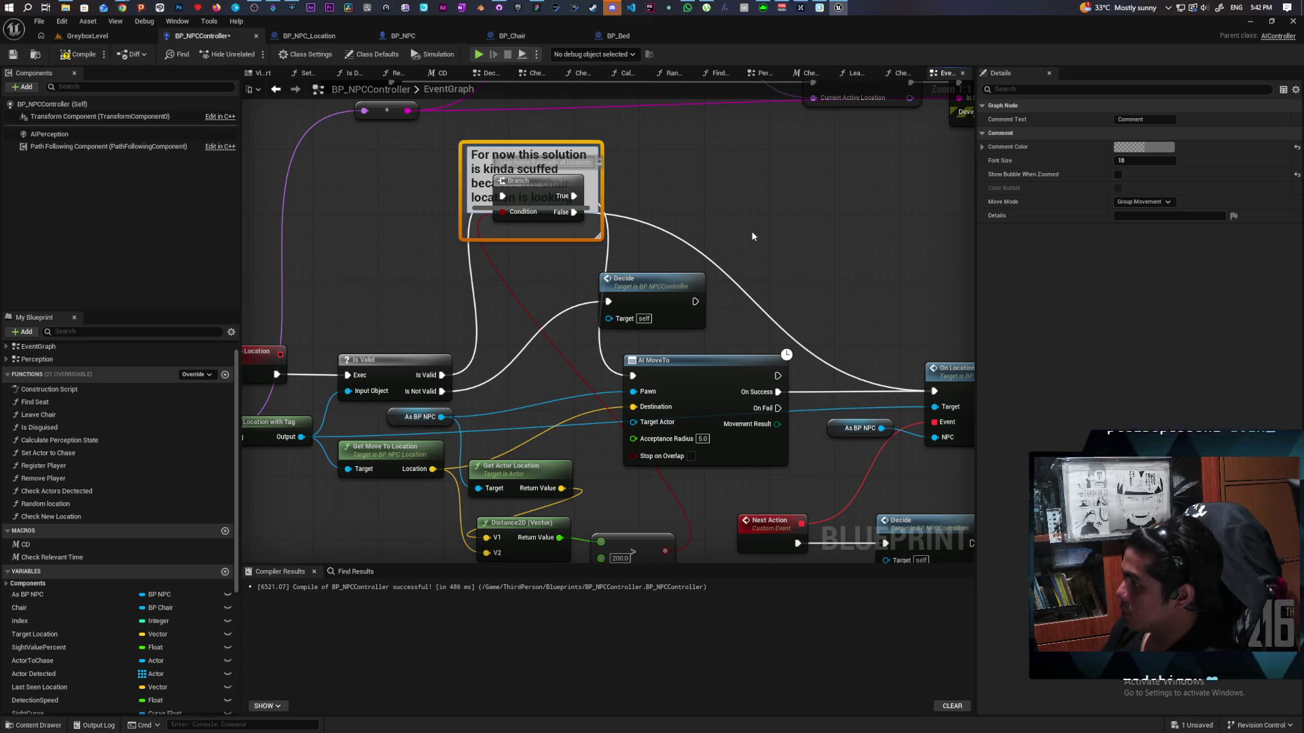
type(" for an av")
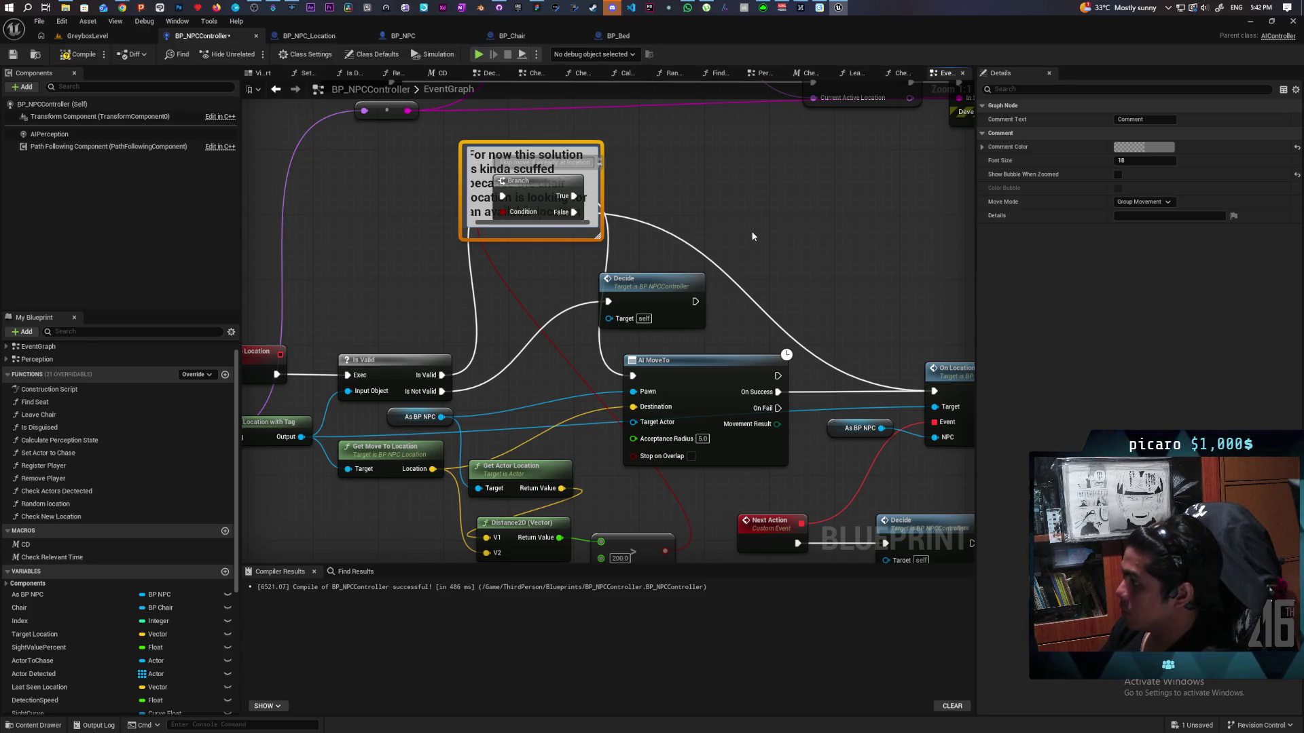
type("not")
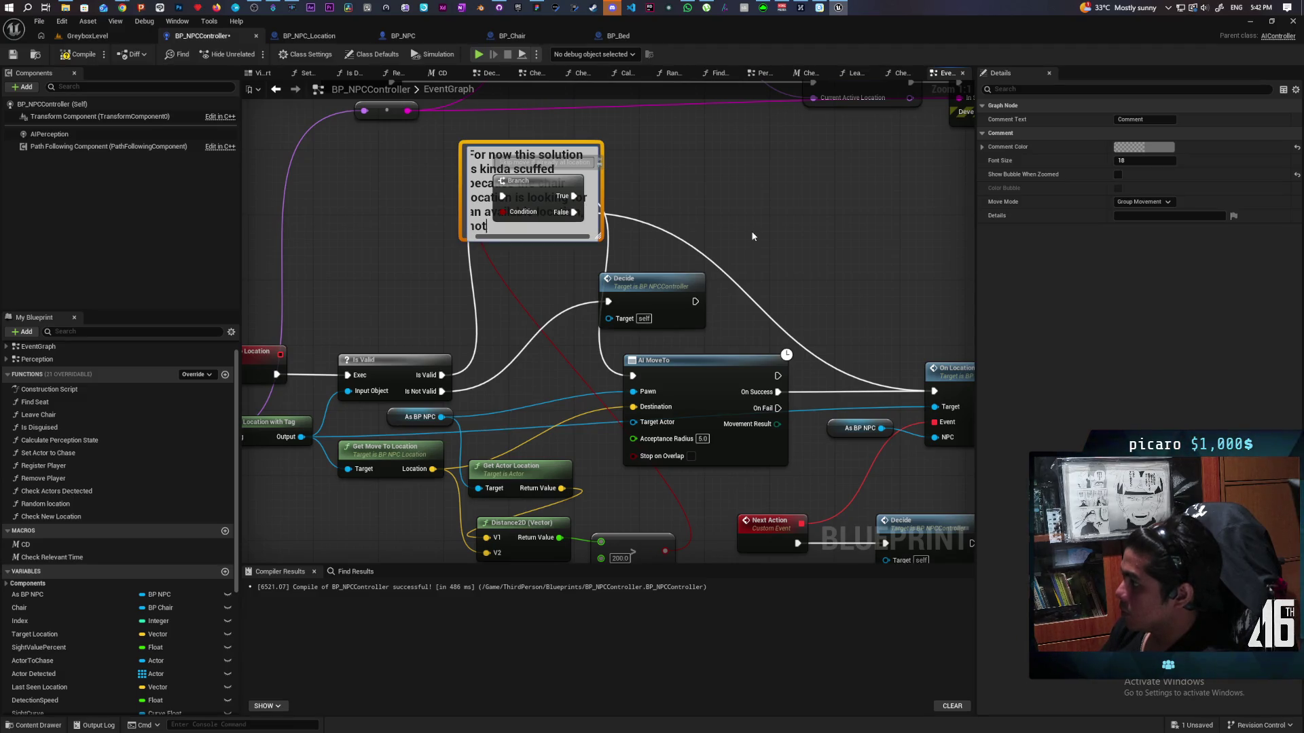
type("ocation")
key("Return")
left_click(759, 120)
left_click_drag(599, 184, 810, 184)
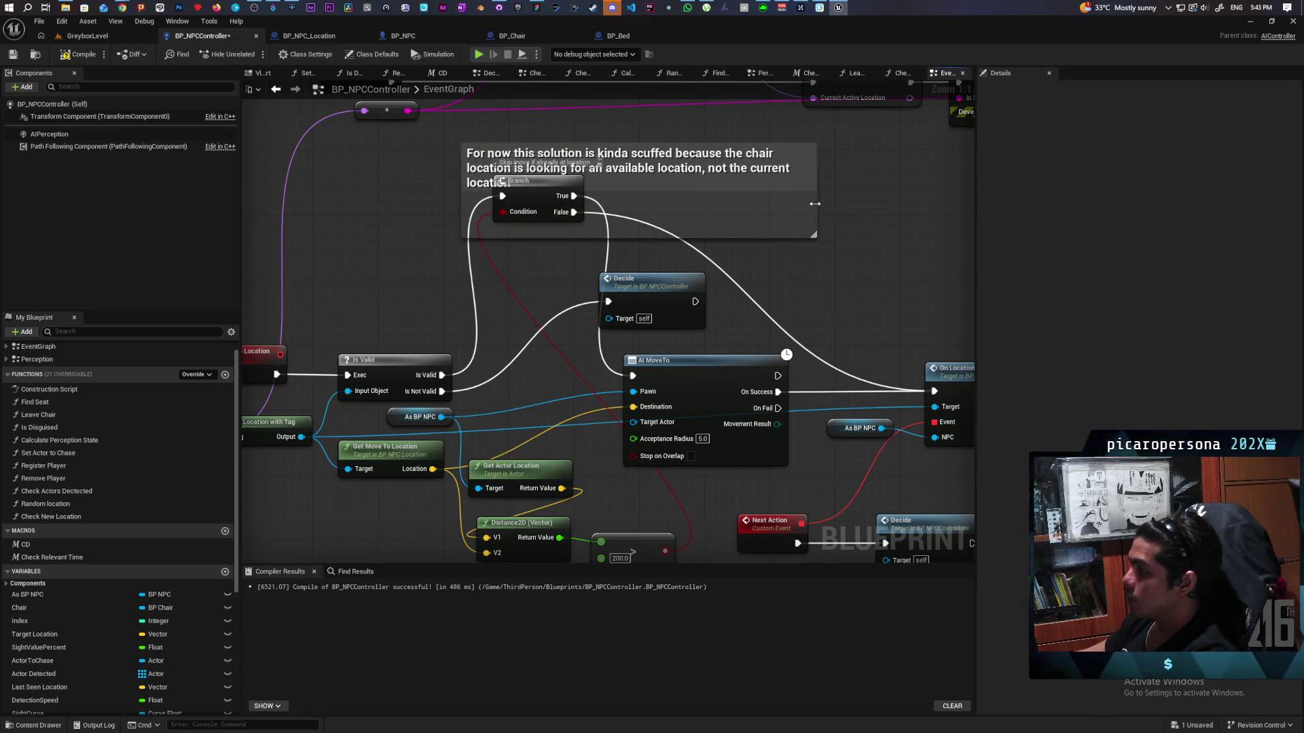
- Move and enlarge the comment box and set its Comment Color to bright red
left_click(680, 191)
left_click_drag(680, 192, 664, 248)
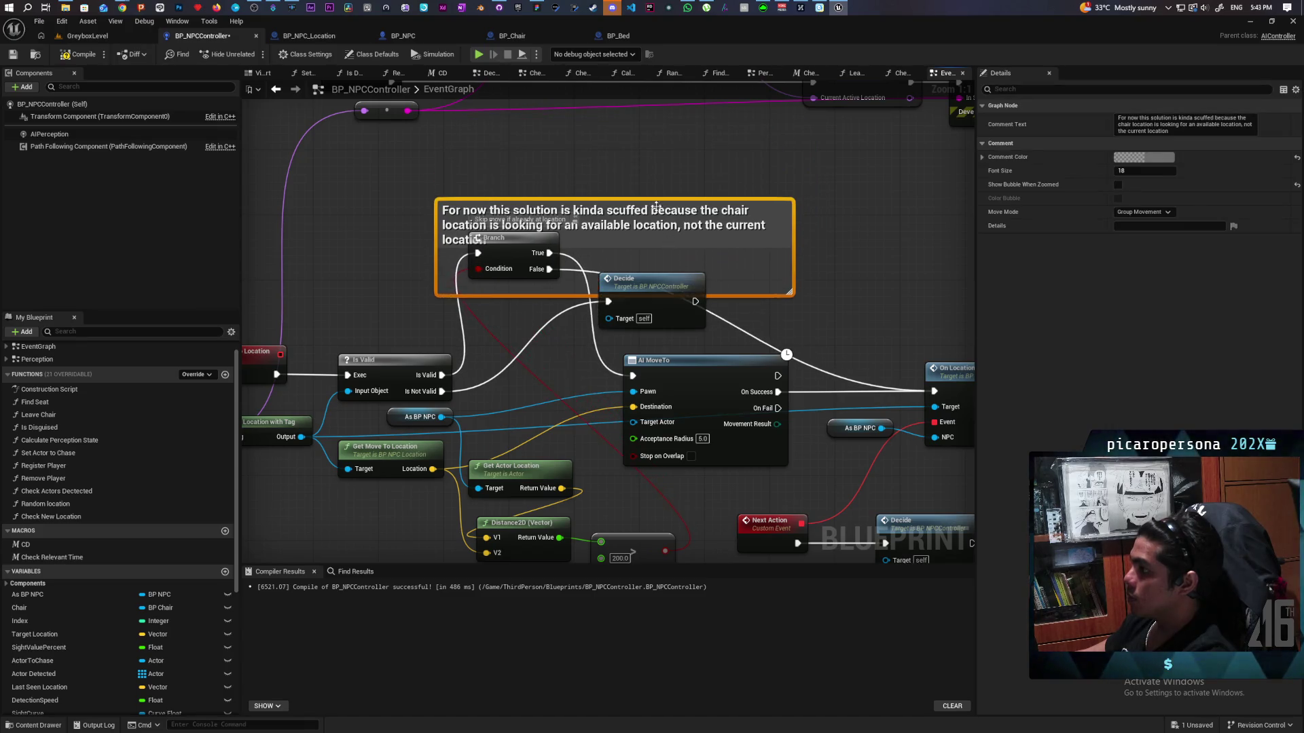
left_click_drag(633, 198, 632, 167)
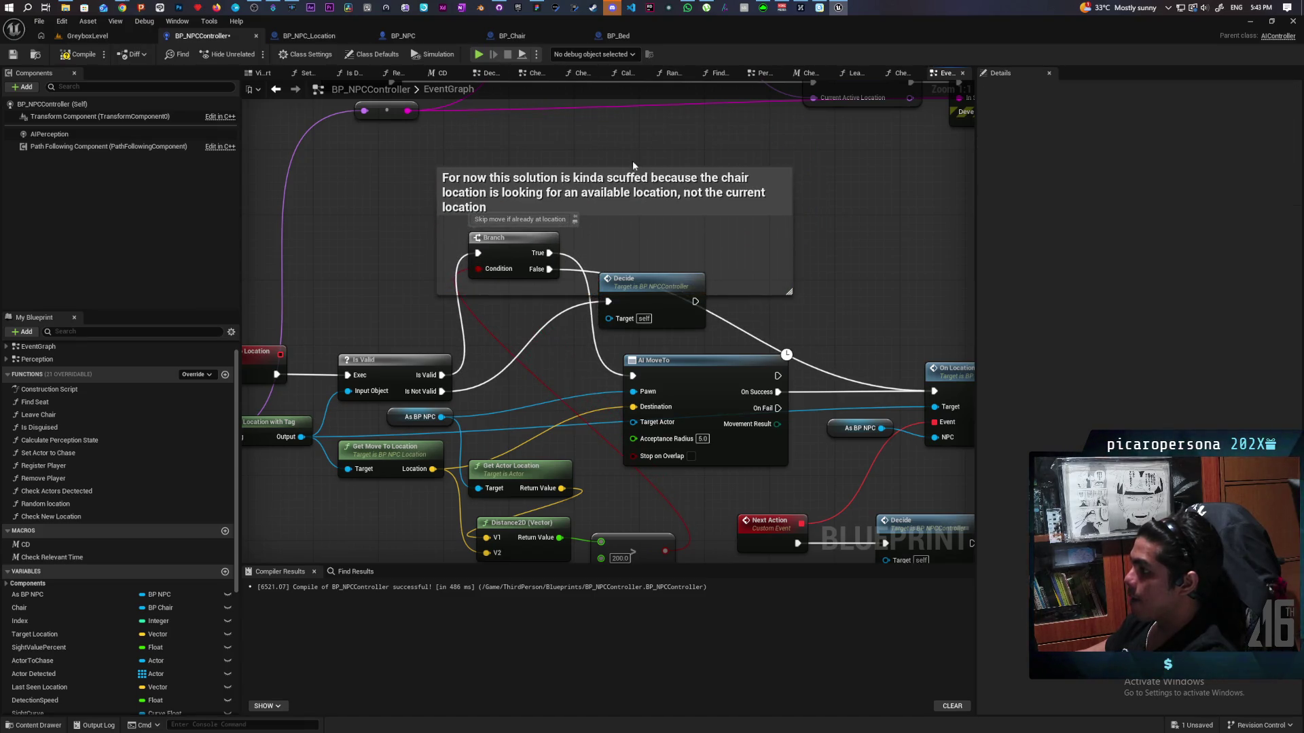
left_click(705, 198)
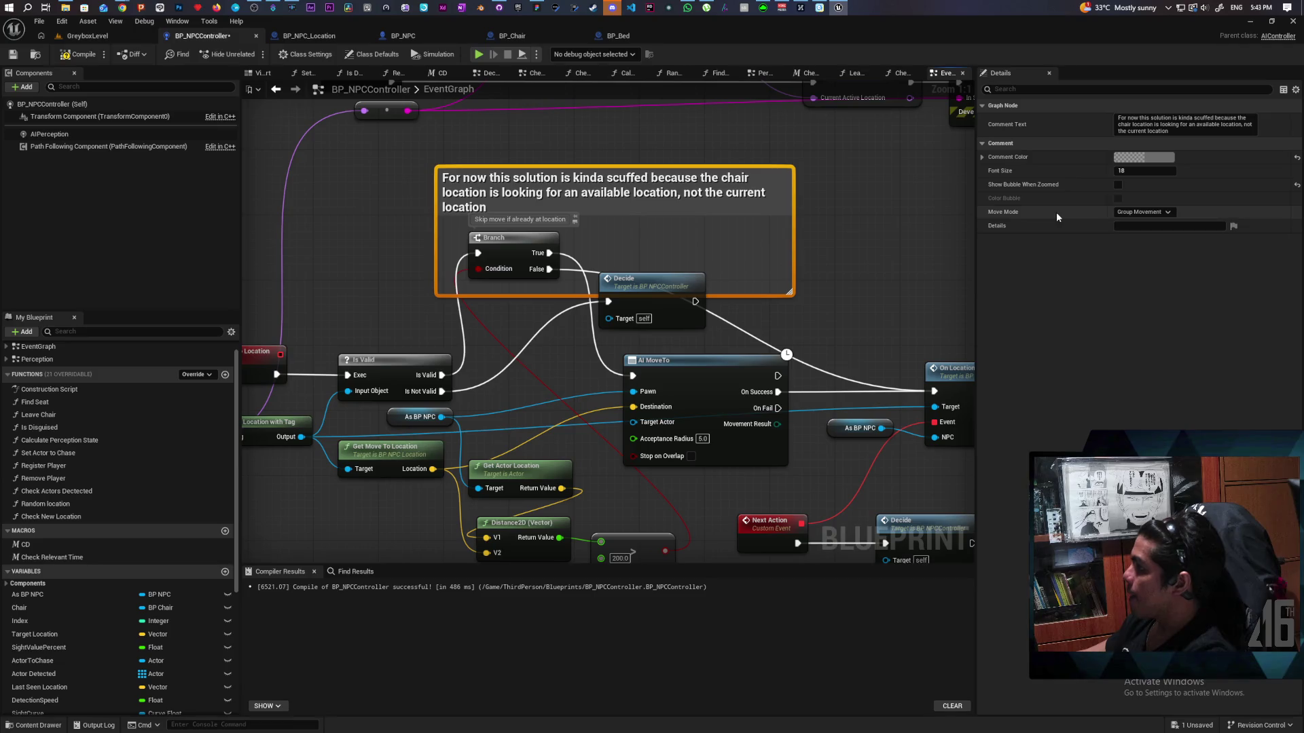
left_click(1144, 157)
left_click(1027, 240)
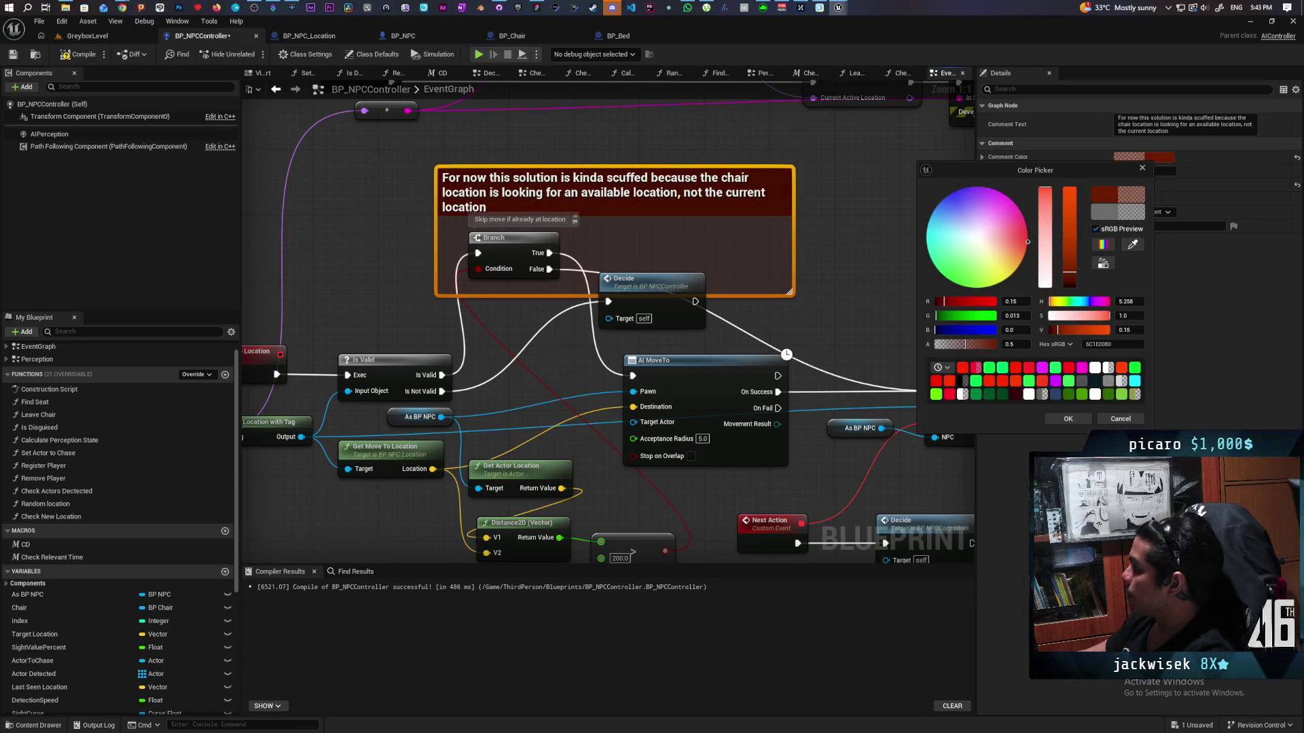
left_click_drag(1070, 262, 1075, 136)
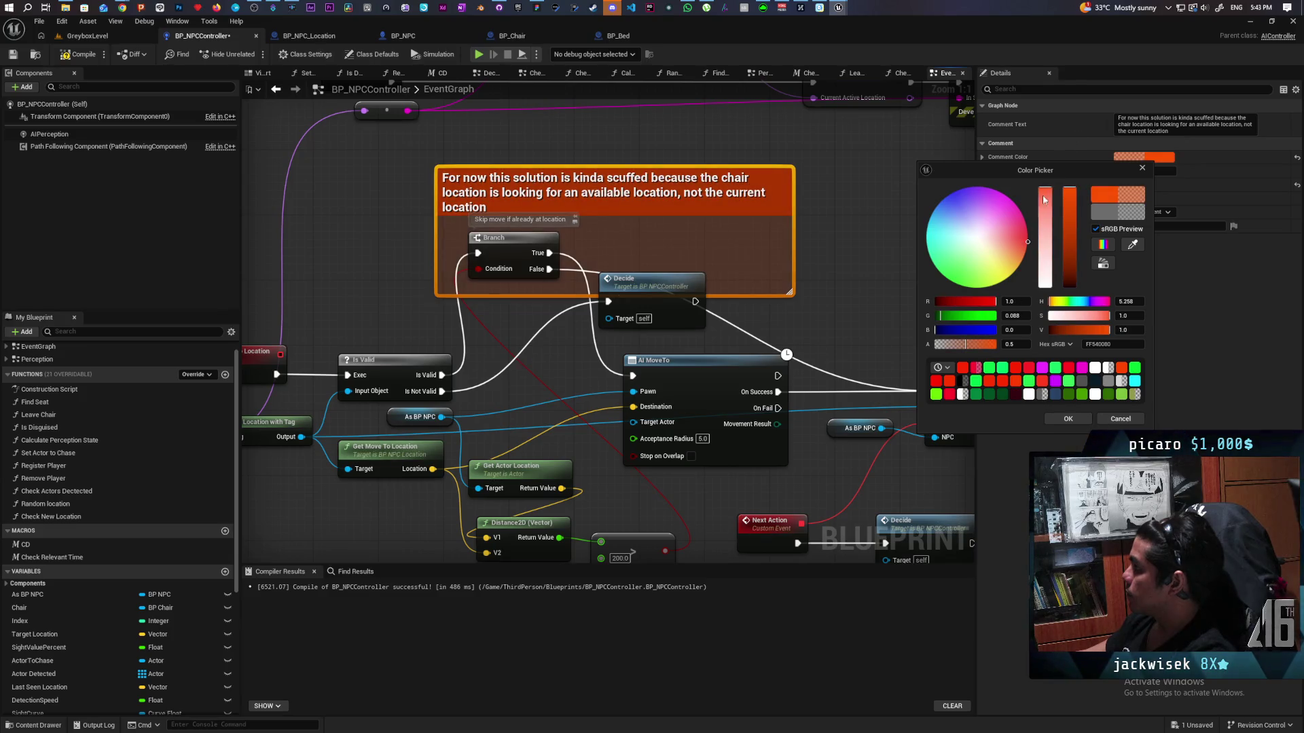
left_click_drag(1016, 244, 1026, 235)
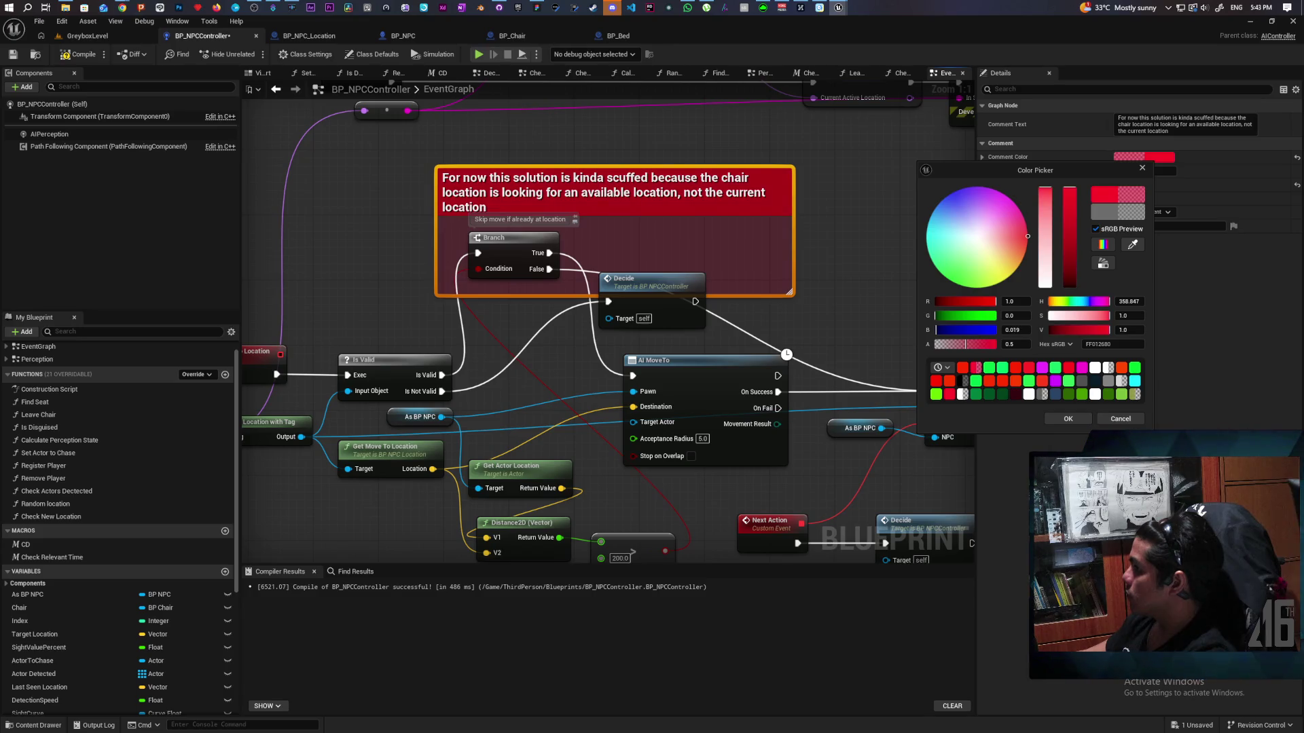
left_click(1067, 419)
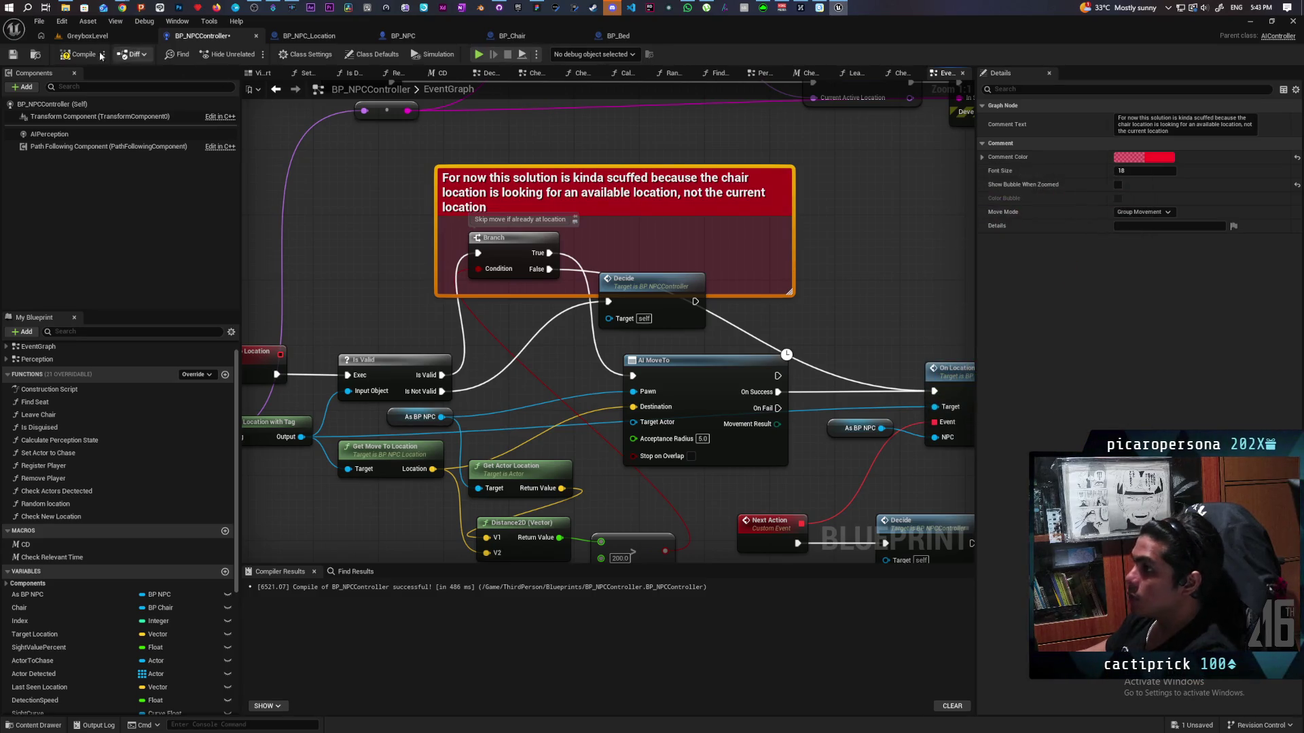
- Compile and save BP_NPCController, then review the 2 changed files in GitHub Desktop
key("F7")
key("ctrl+s")
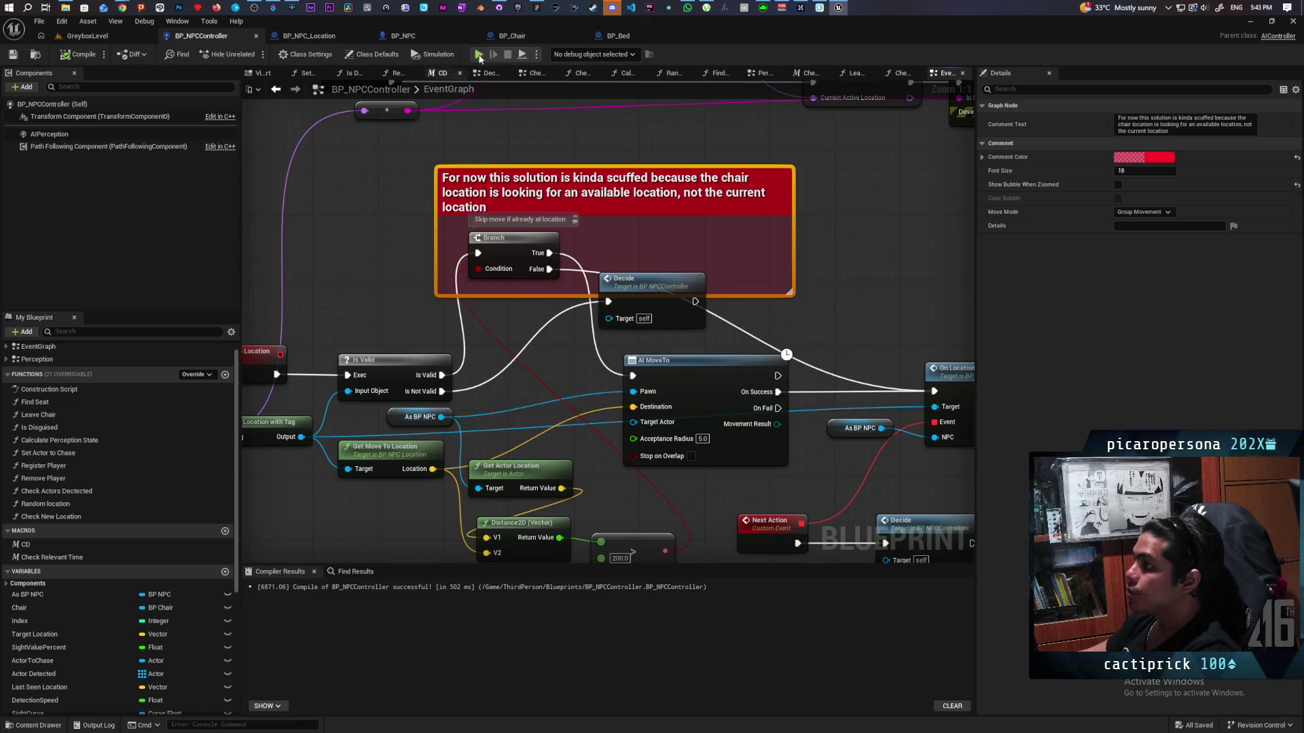
left_click(498, 8)
left_click(168, 326)
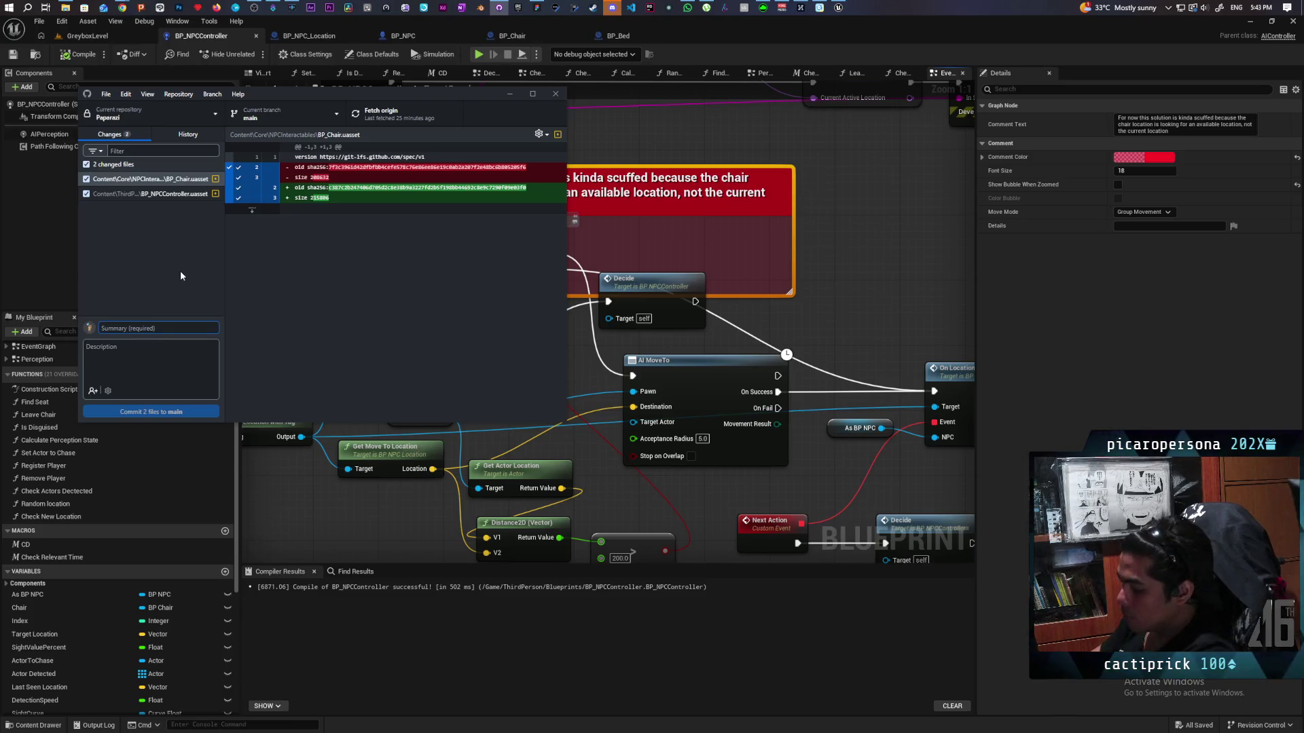
- Commit both blueprints to main with summary 'duct tape solution to getting off chair after seeing player'
type("d")
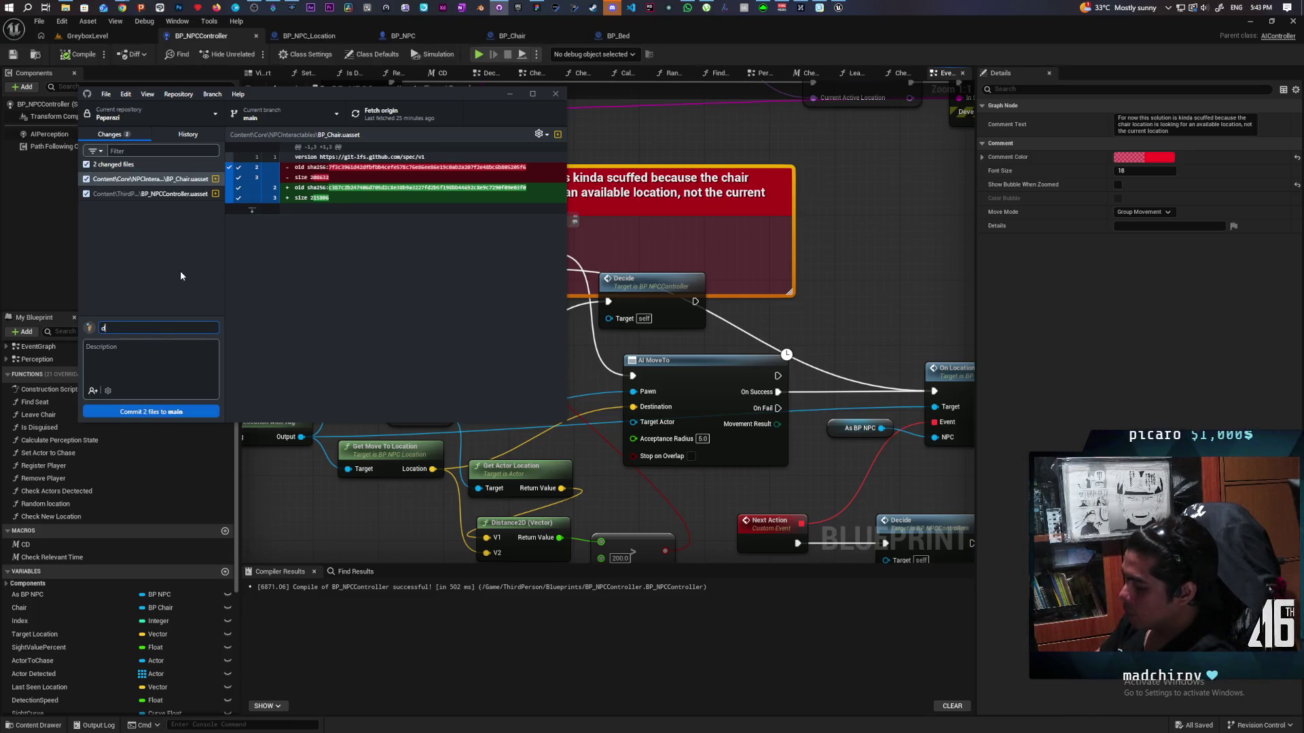
type("uct tape")
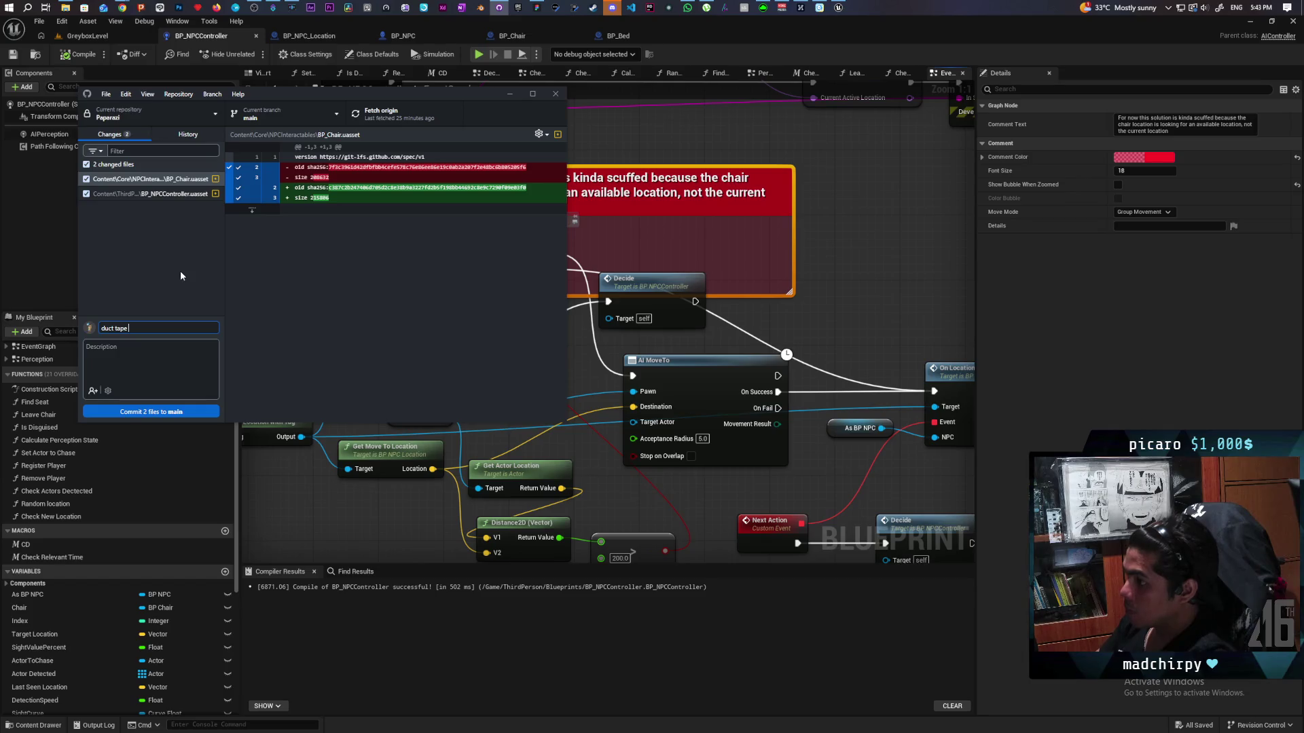
type(" sol")
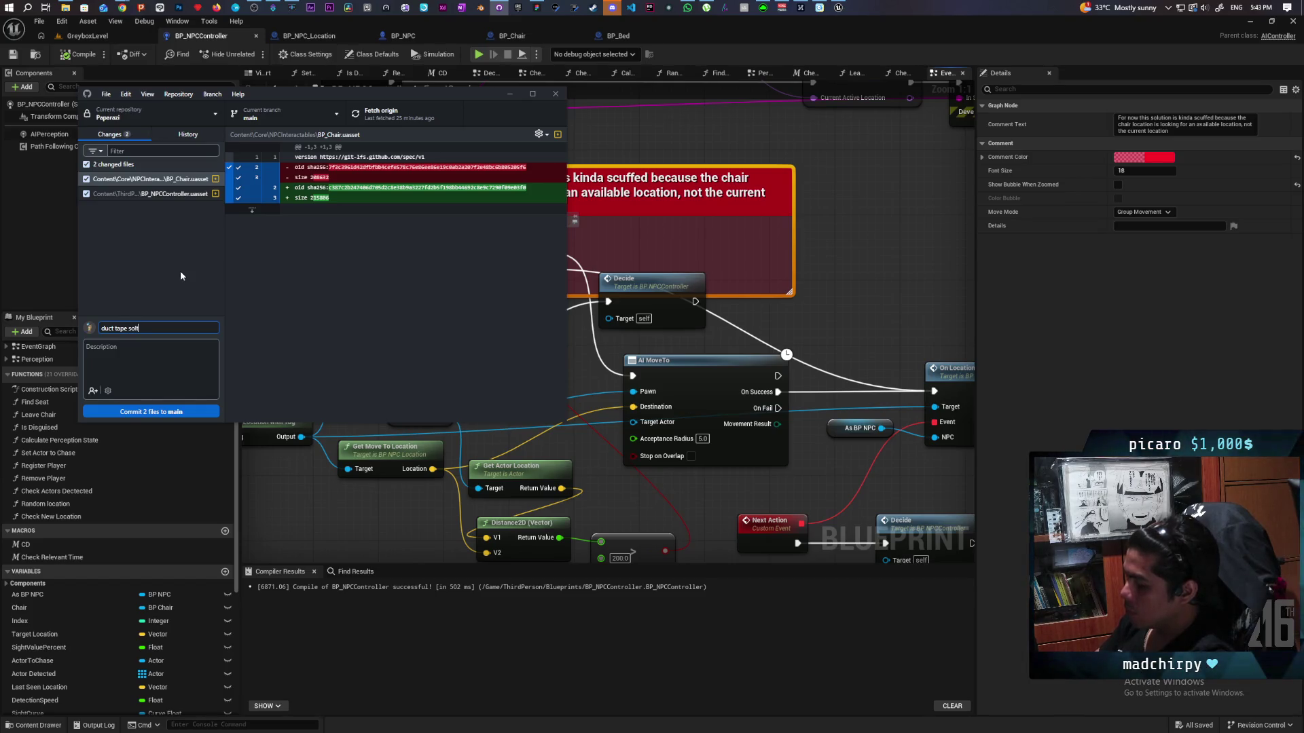
type("ution to")
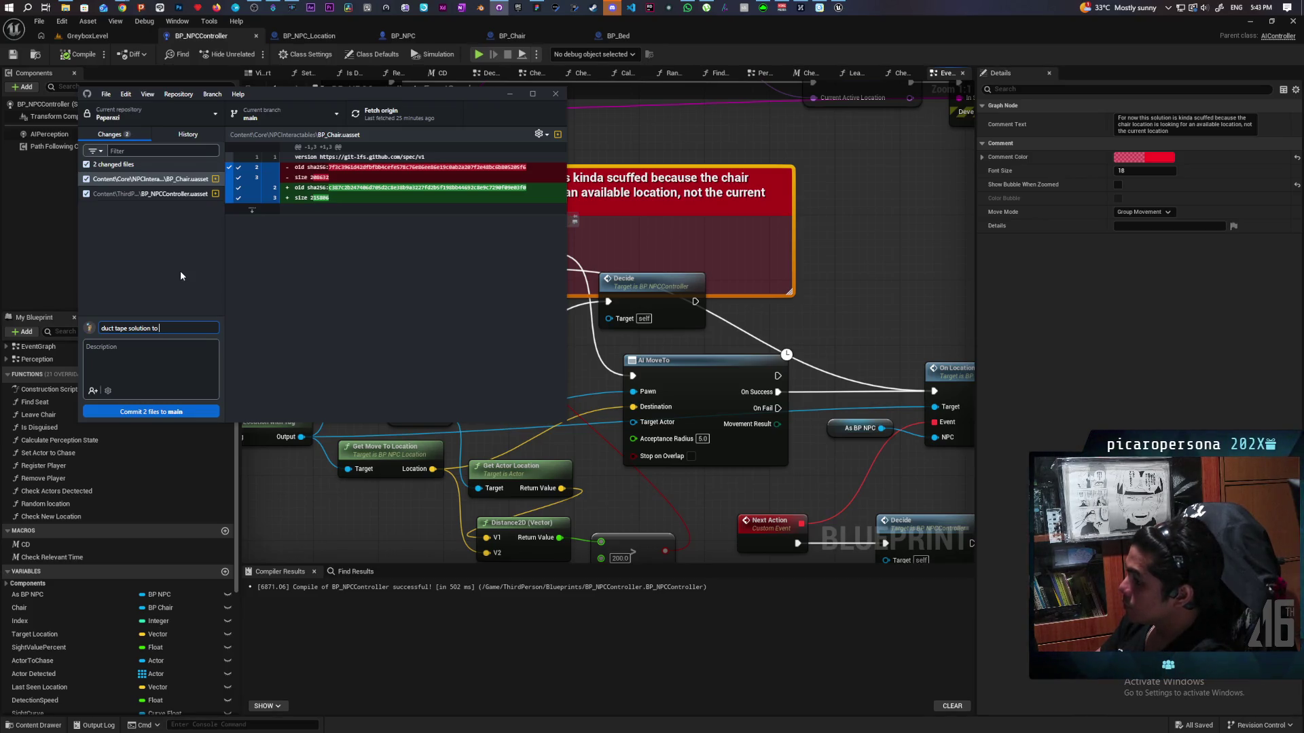
type("getting")
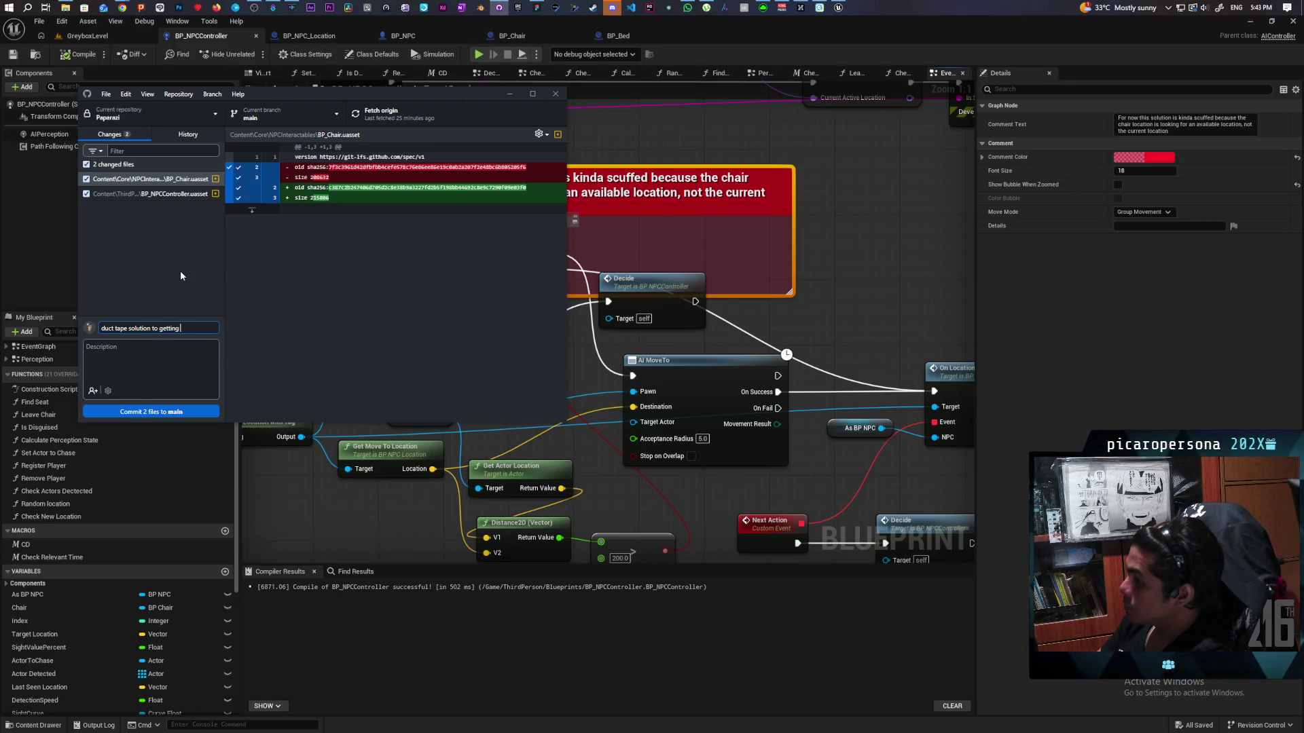
type(" off chair")
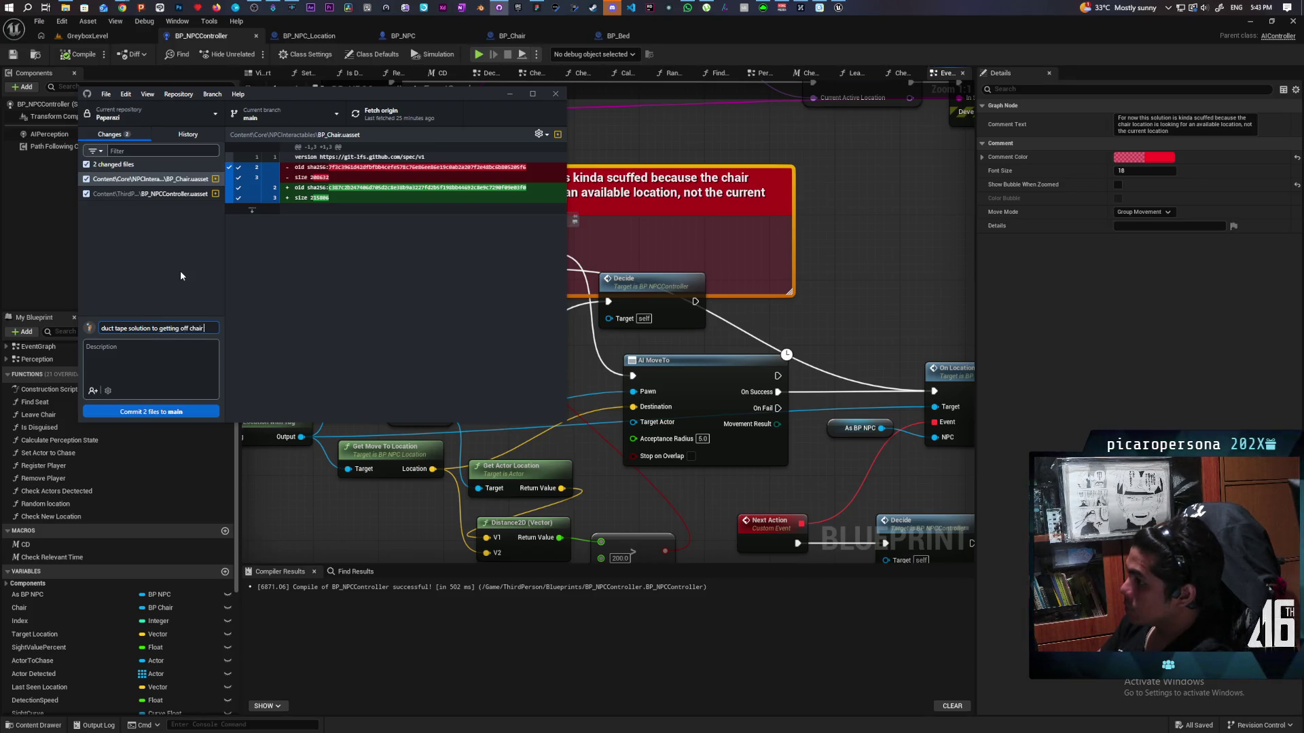
type(" after see")
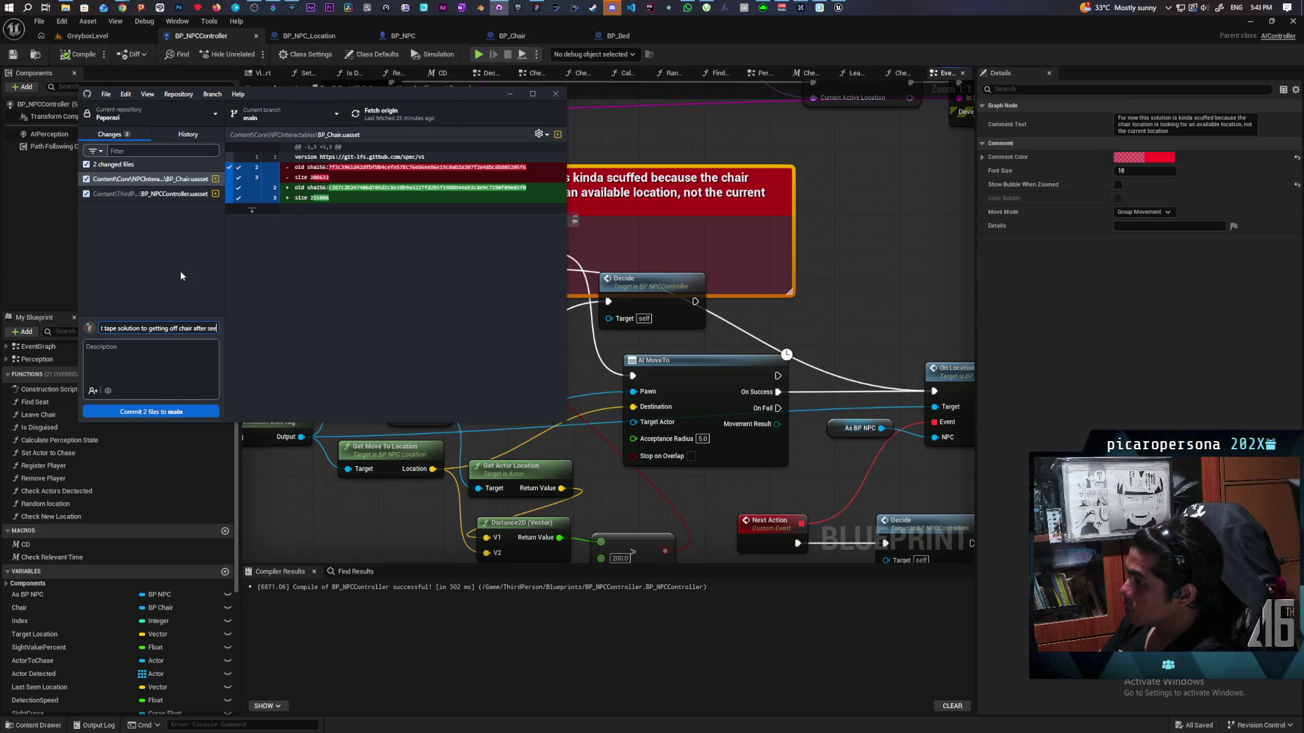
type("ing player")
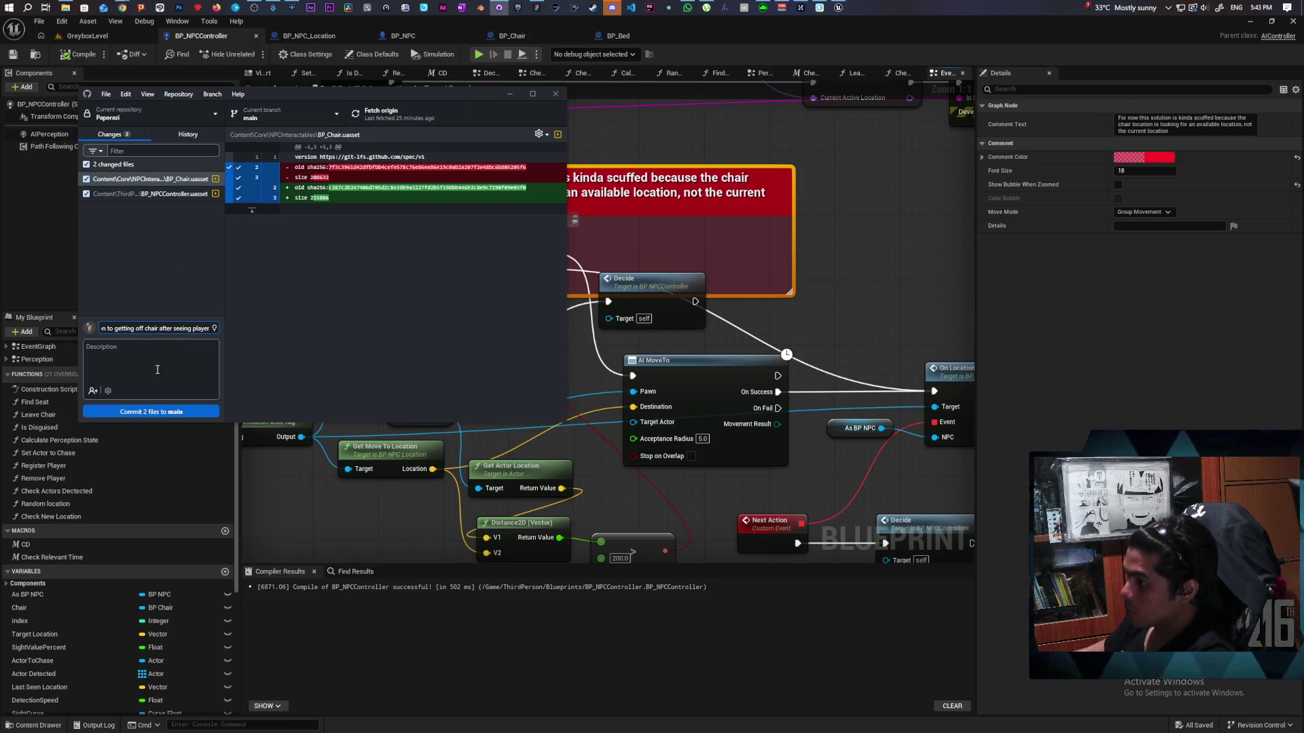
key("ctrl+Return")
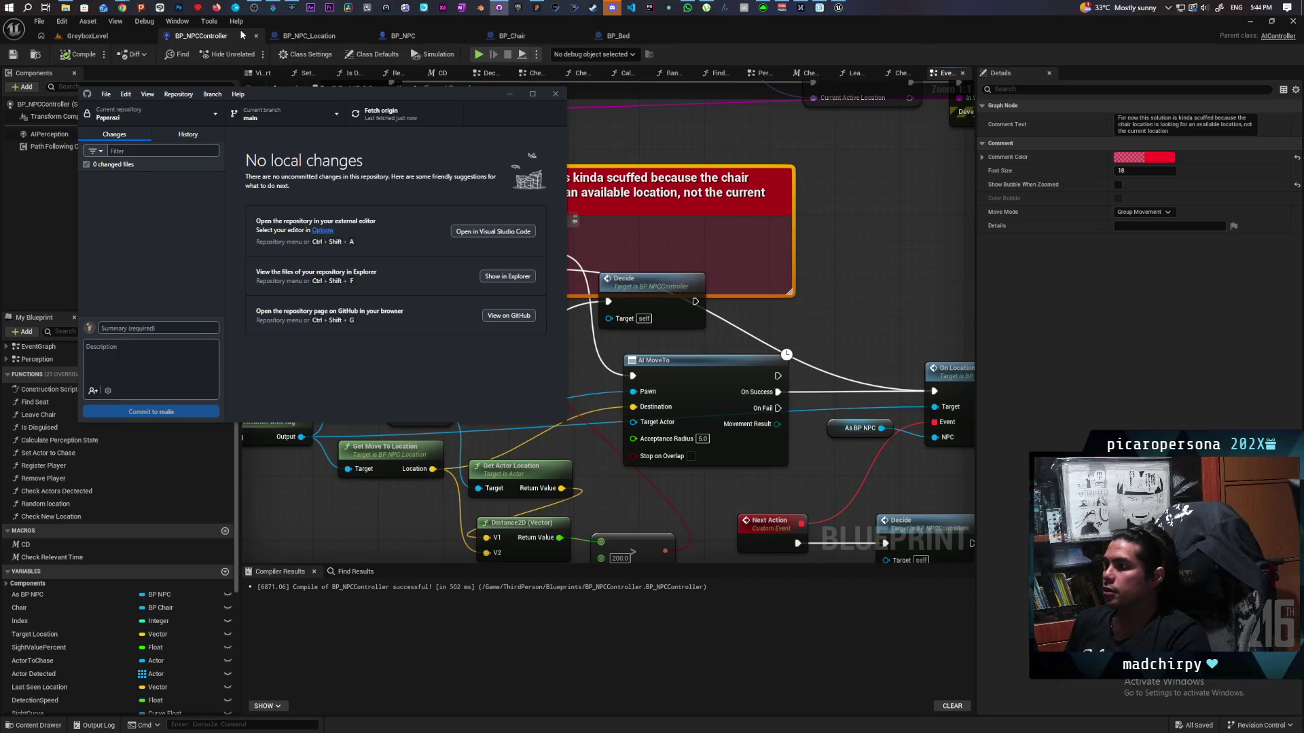
left_click_drag(718, 381, 785, 187)
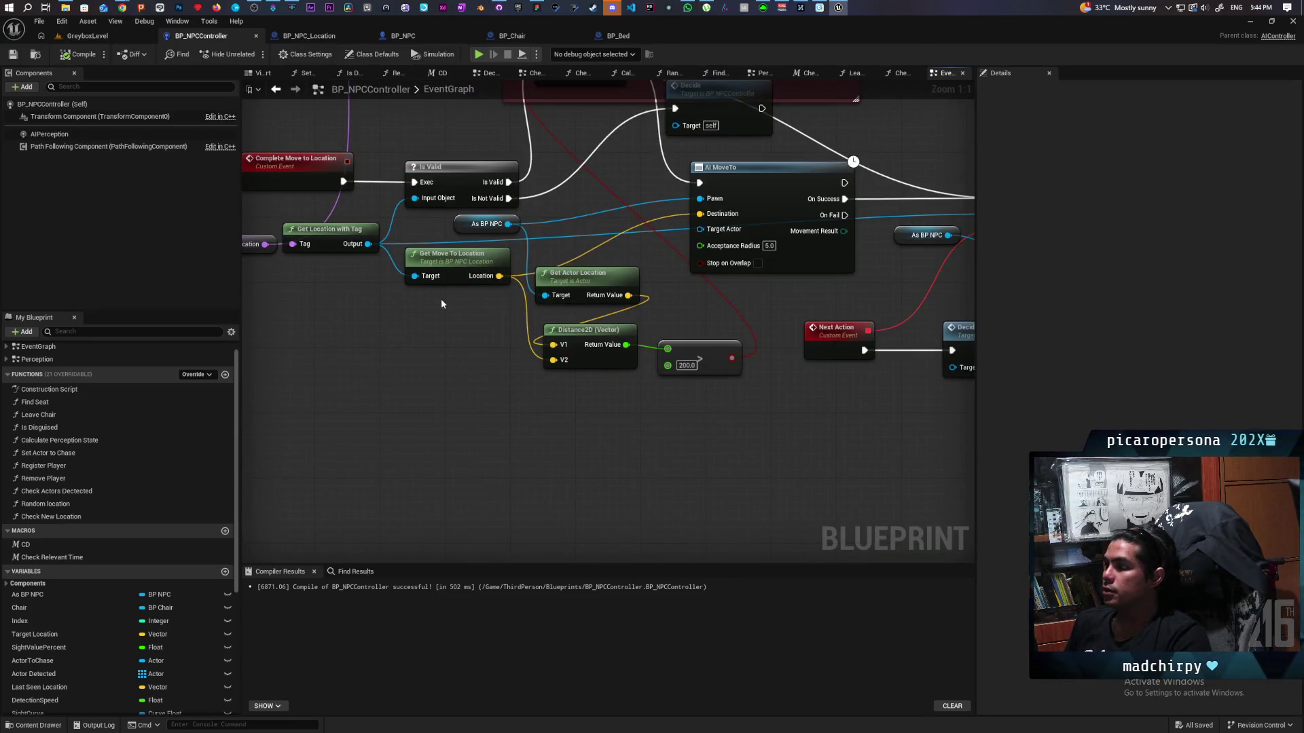
- Find references to the Get Move to Location call, then open BP_NPC_Location's function definition
right_click(446, 263)
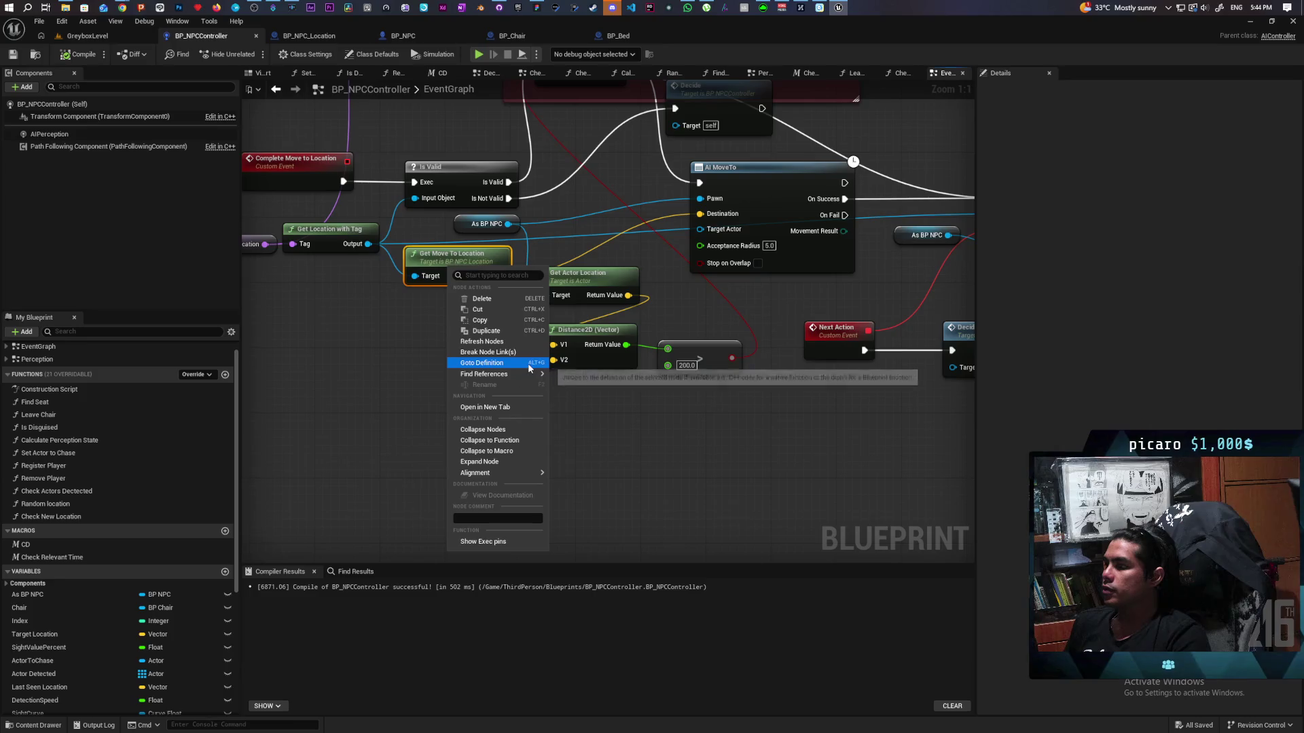
mouse_move(536, 374)
left_click(570, 390)
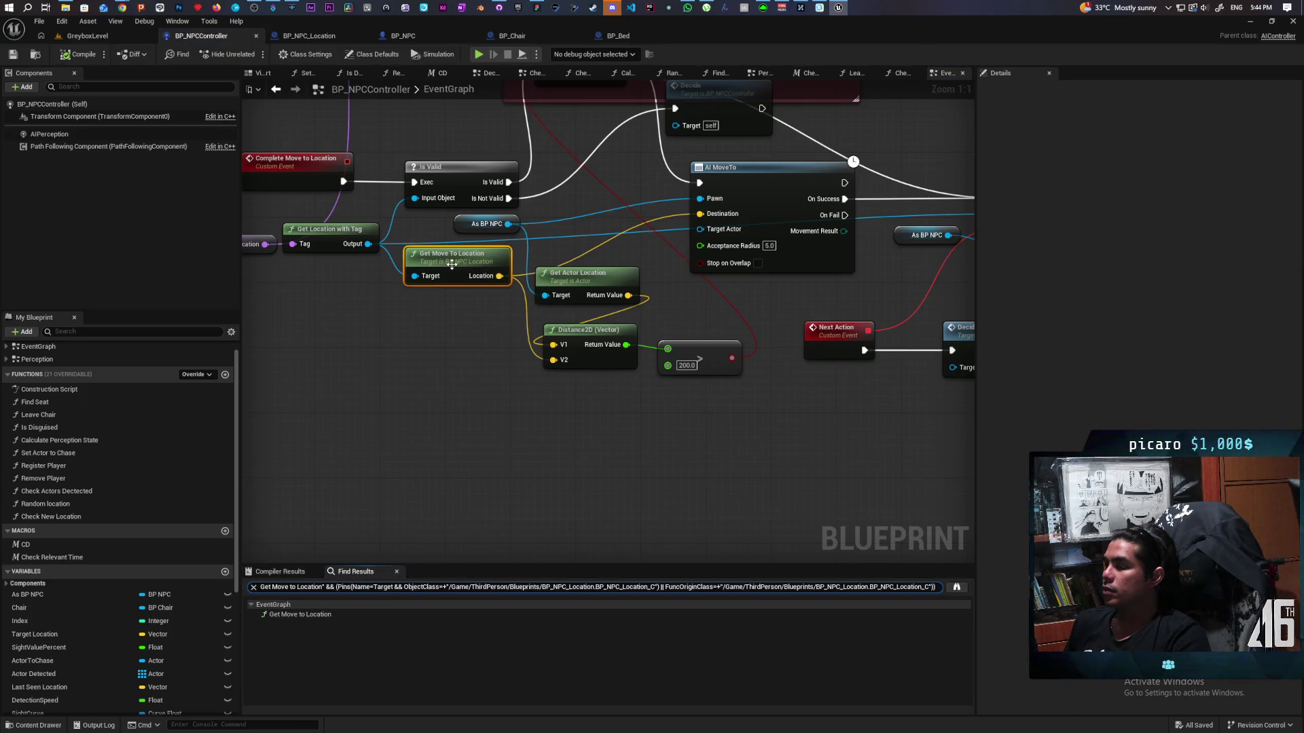
scroll(450, 316, "down", 4)
left_click_drag(543, 537, 646, 513)
left_click_drag(620, 497, 520, 483)
scroll(520, 483, "up", 4)
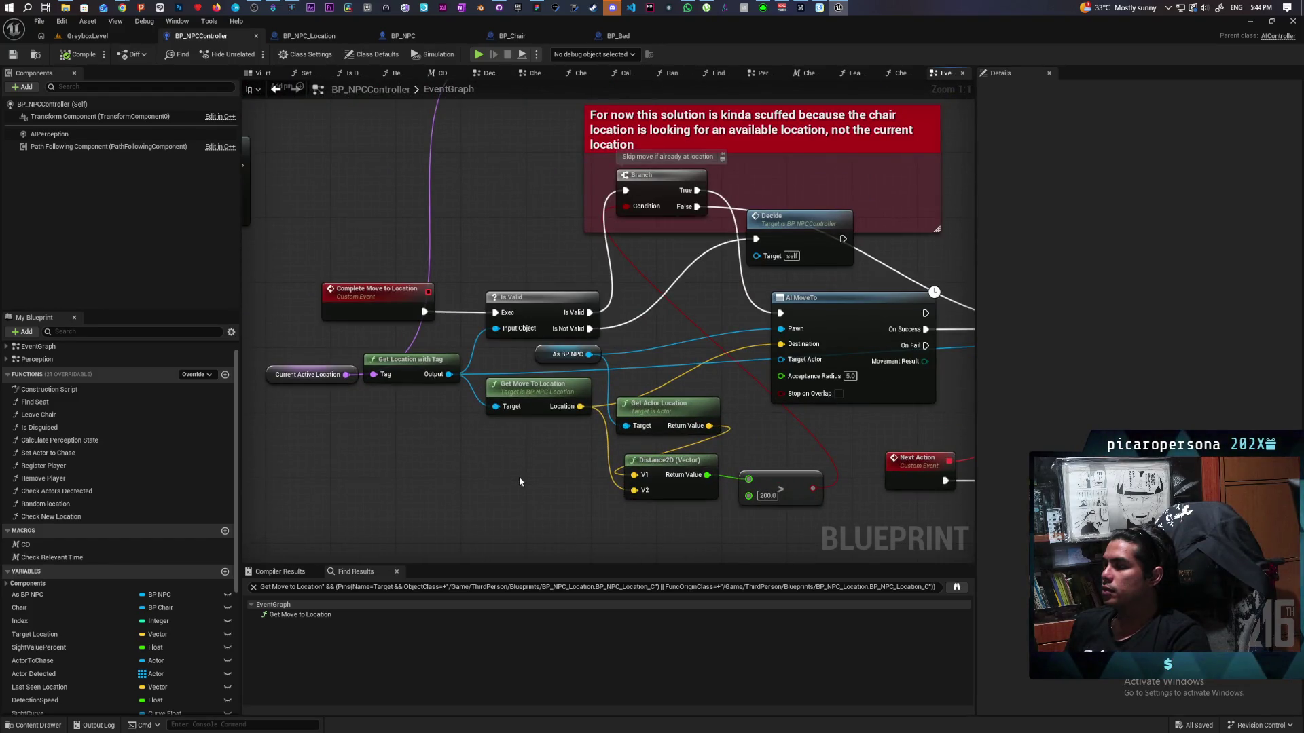
double_click(540, 404)
left_click_drag(507, 321, 376, 320)
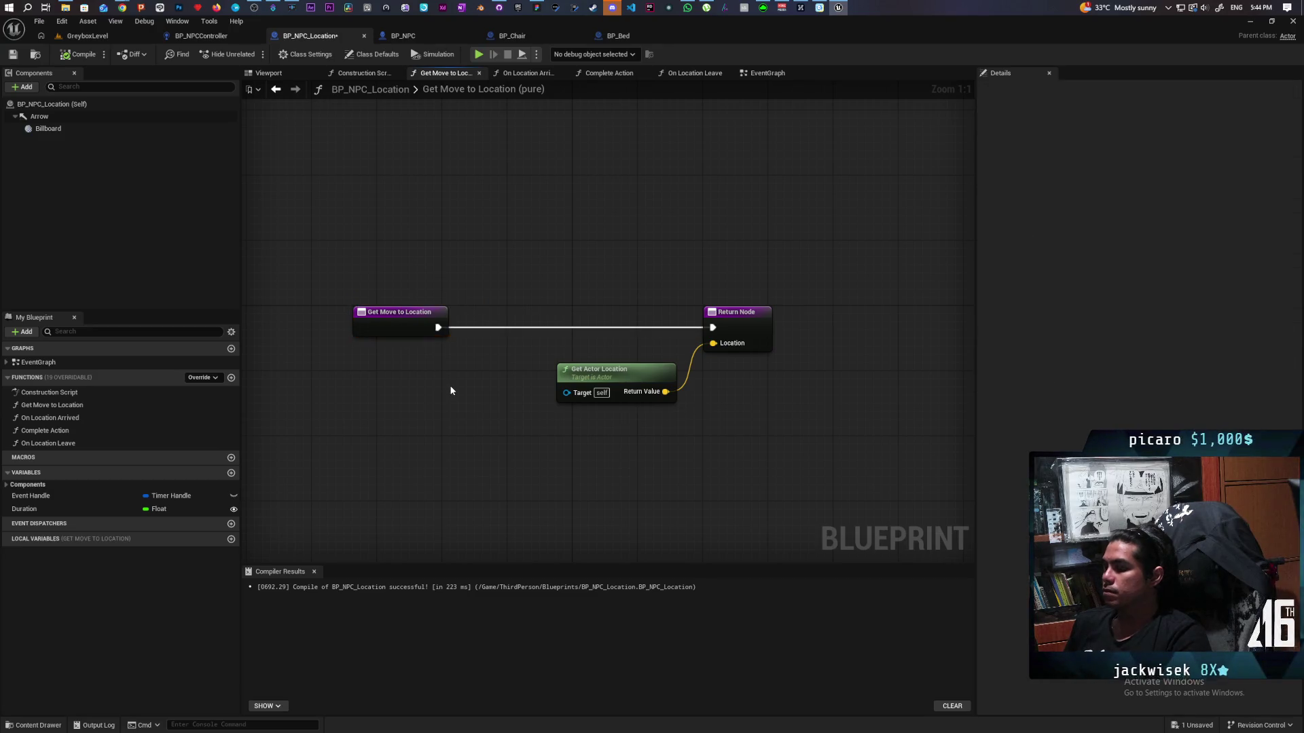
- Add a new input to BP_NPC_Location's Get Move to Location and name it NPC
key("ctrl+v")
left_click_drag(464, 428, 424, 340)
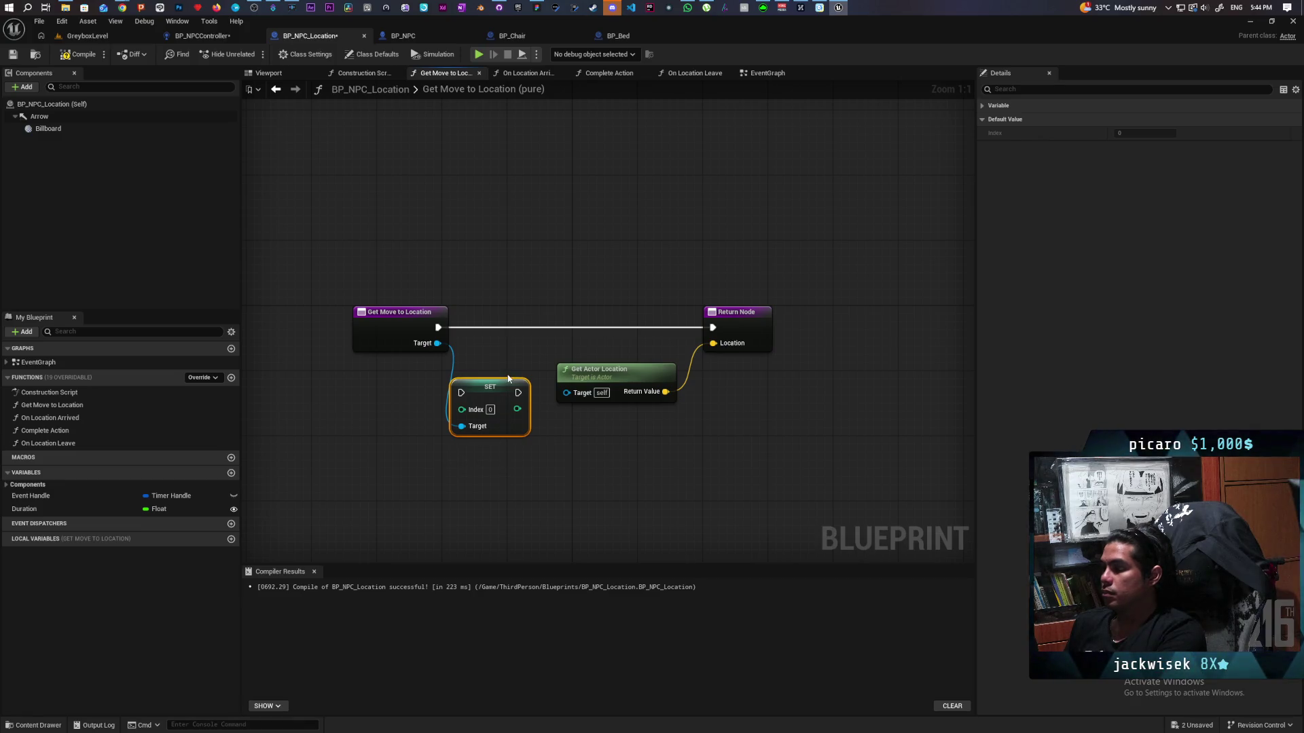
key("Delete")
left_click(402, 319)
left_click(1012, 356)
type("NPC")
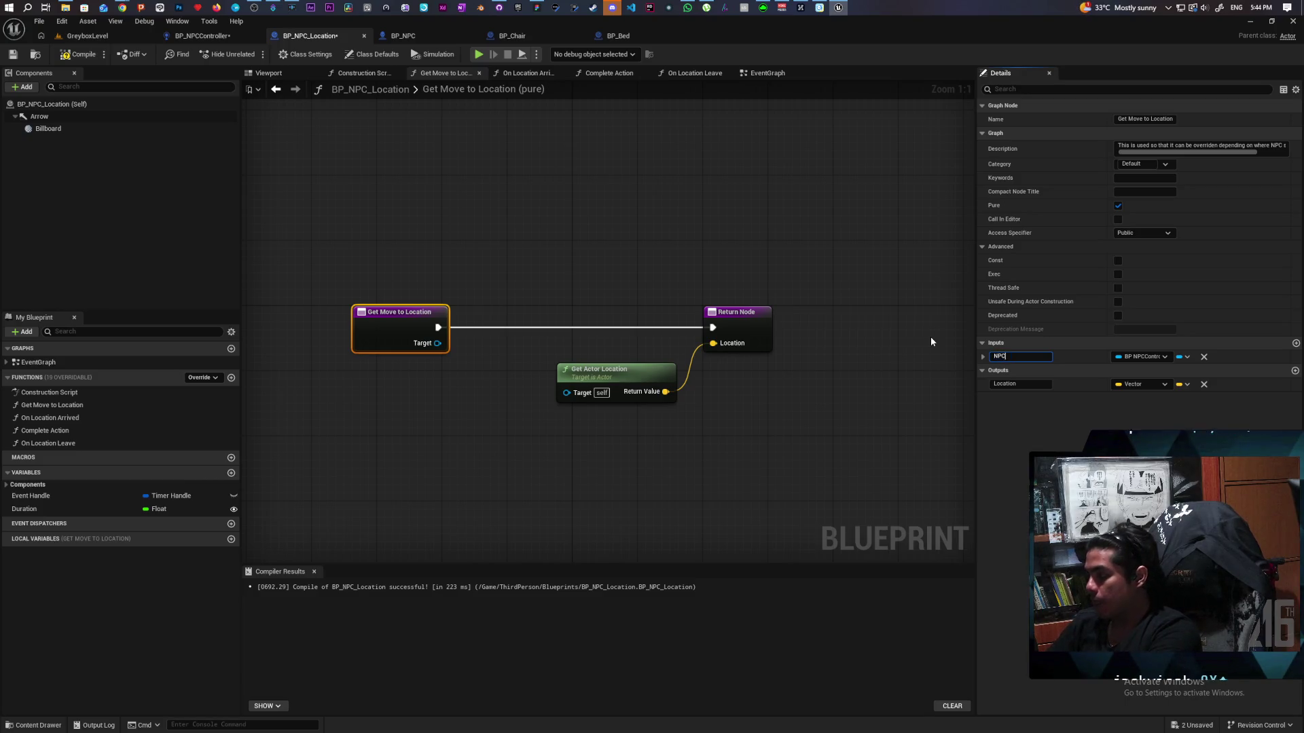
left_click(445, 252)
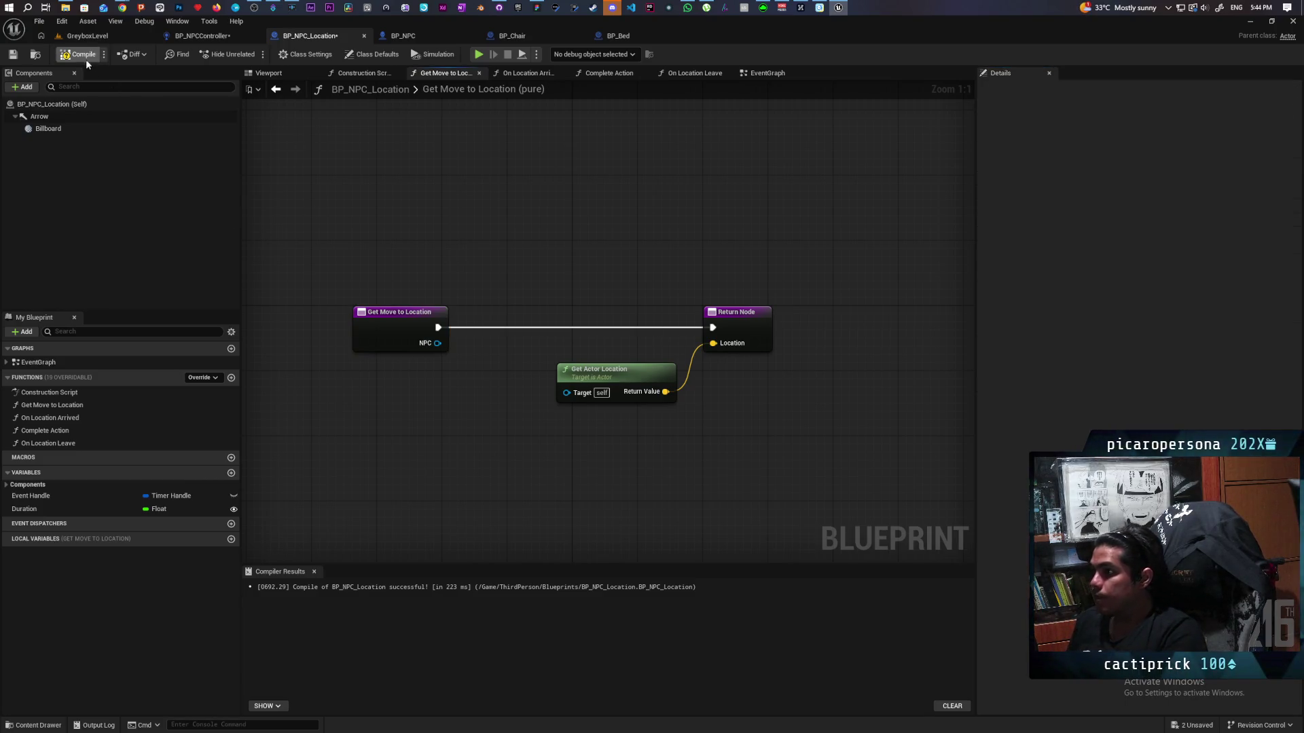
- In BP_NPCController, place a Self node beside the Get Move to Location call and save
left_click(232, 35)
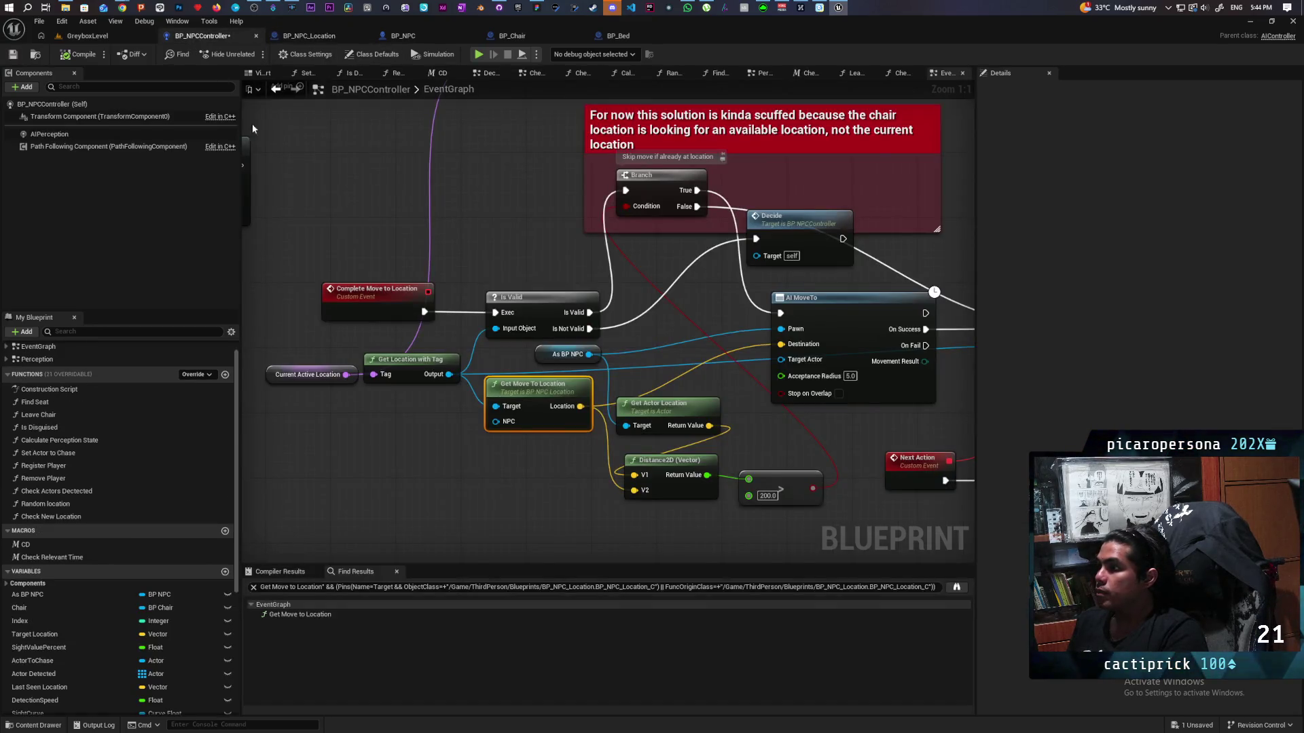
right_click(427, 434)
type("self")
key("Return")
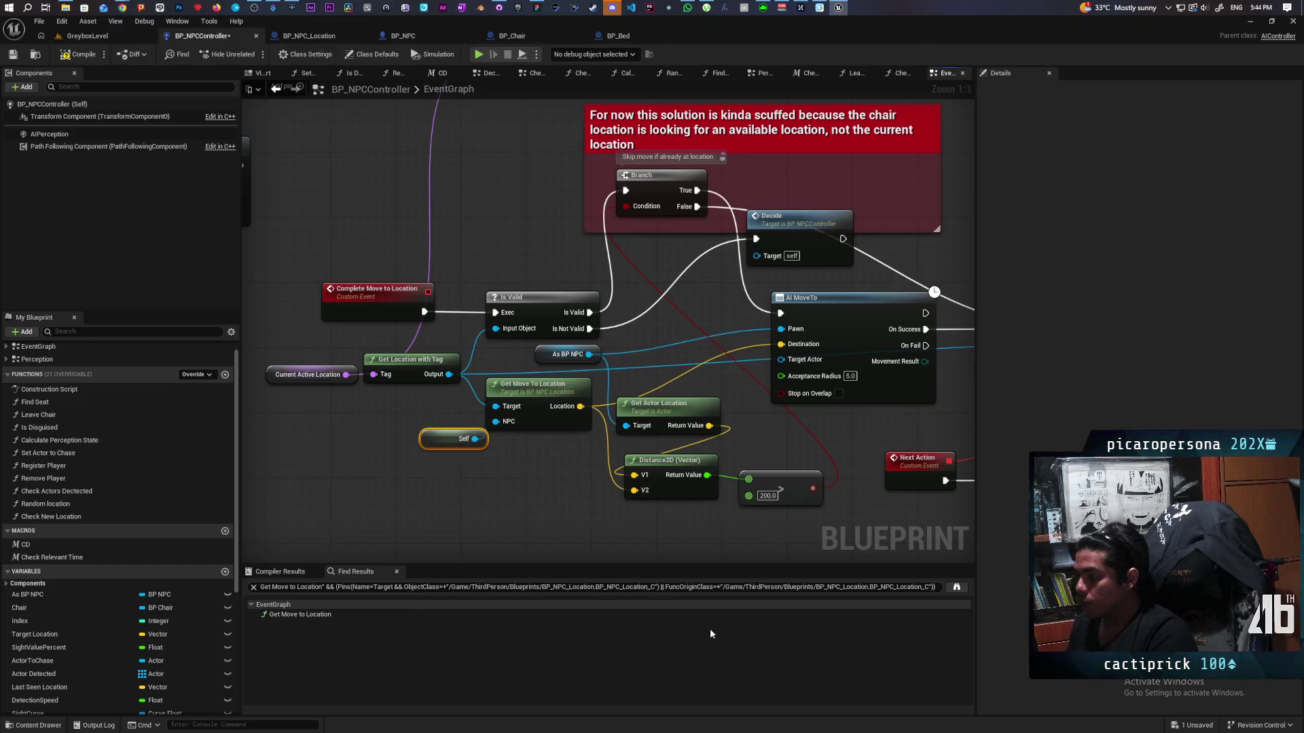
left_click(411, 523)
left_click_drag(435, 442, 379, 435)
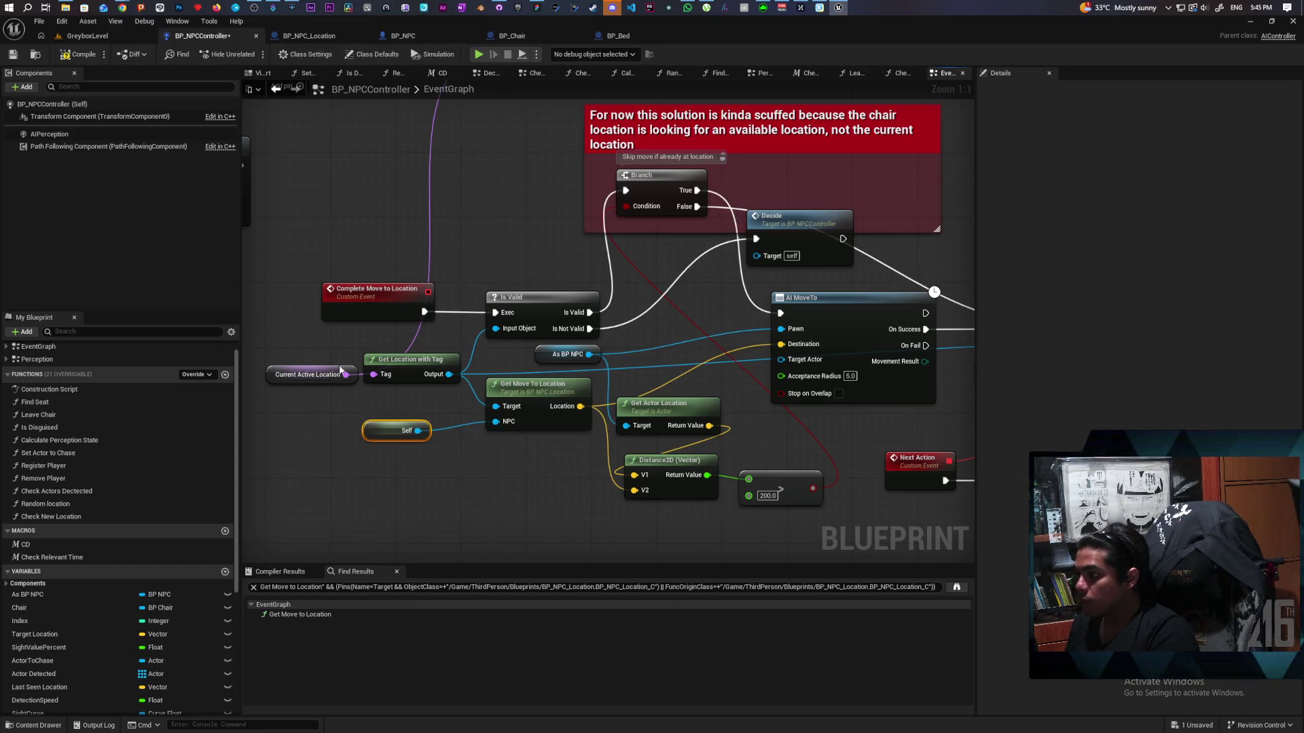
key("ctrl+s")
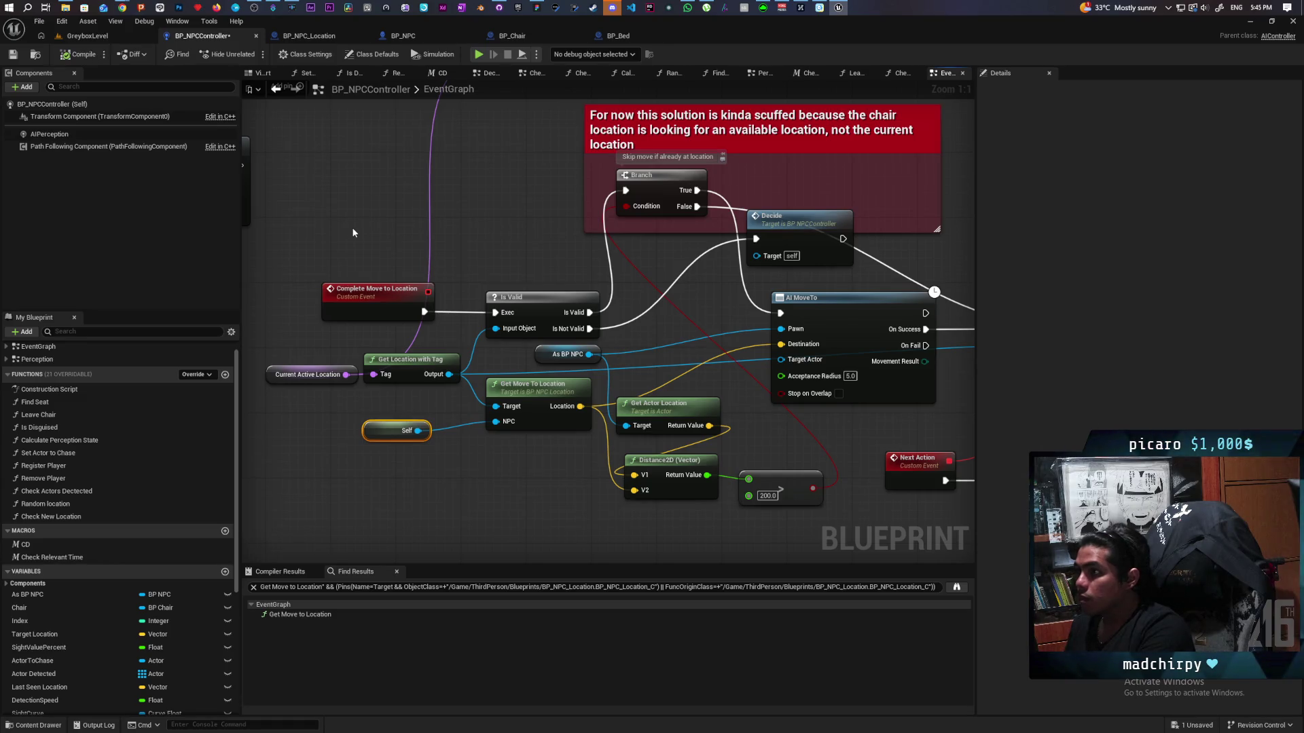
left_click(531, 31)
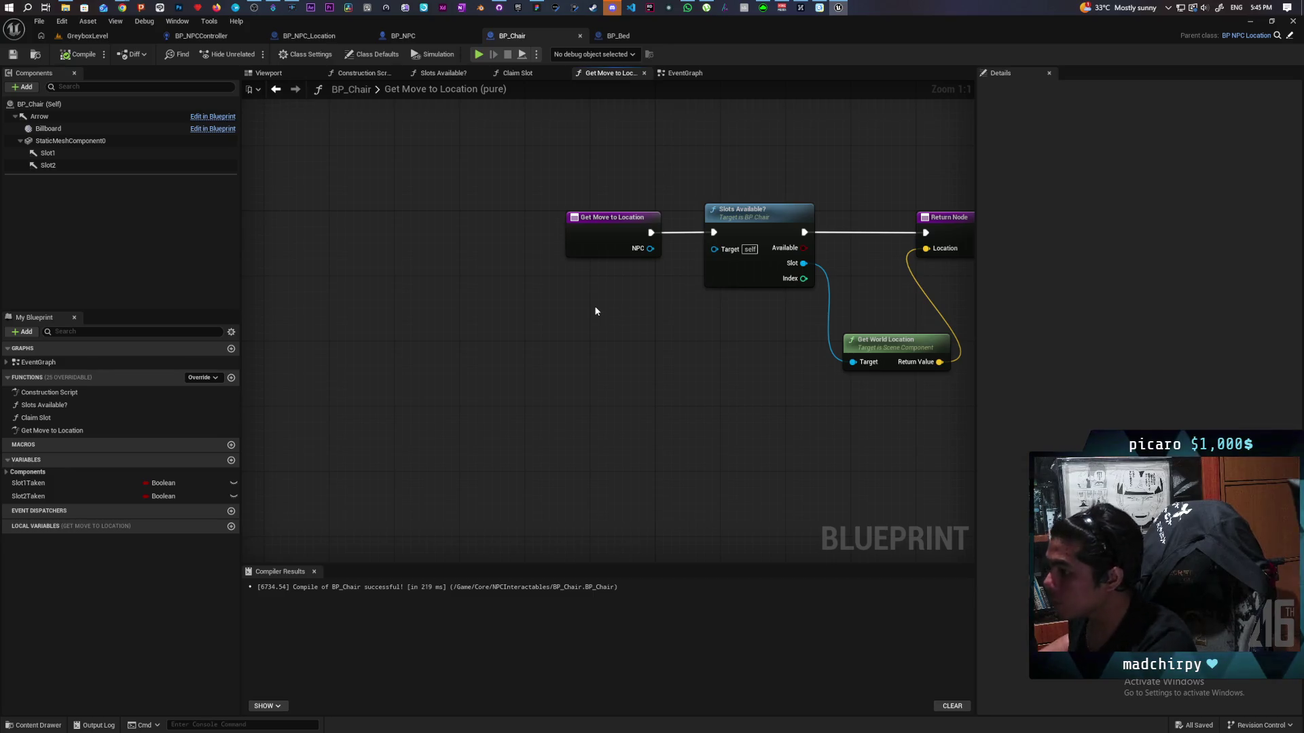
- Add a Get Index node on the NPC input feeding a greater-than comparison
mouse_move(588, 241)
left_mouse_down()
mouse_move(505, 248)
mouse_move(533, 243)
mouse_move(597, 293)
left_mouse_up()
type("get")
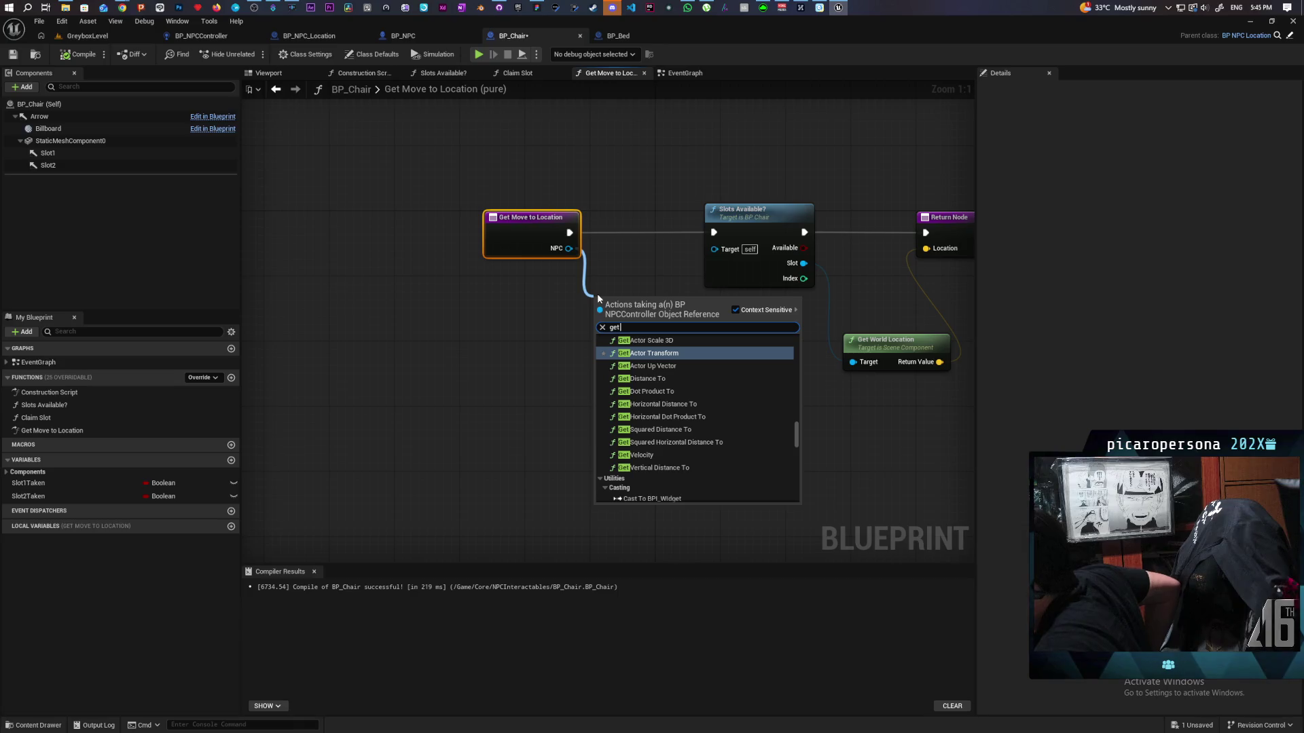
type(" index")
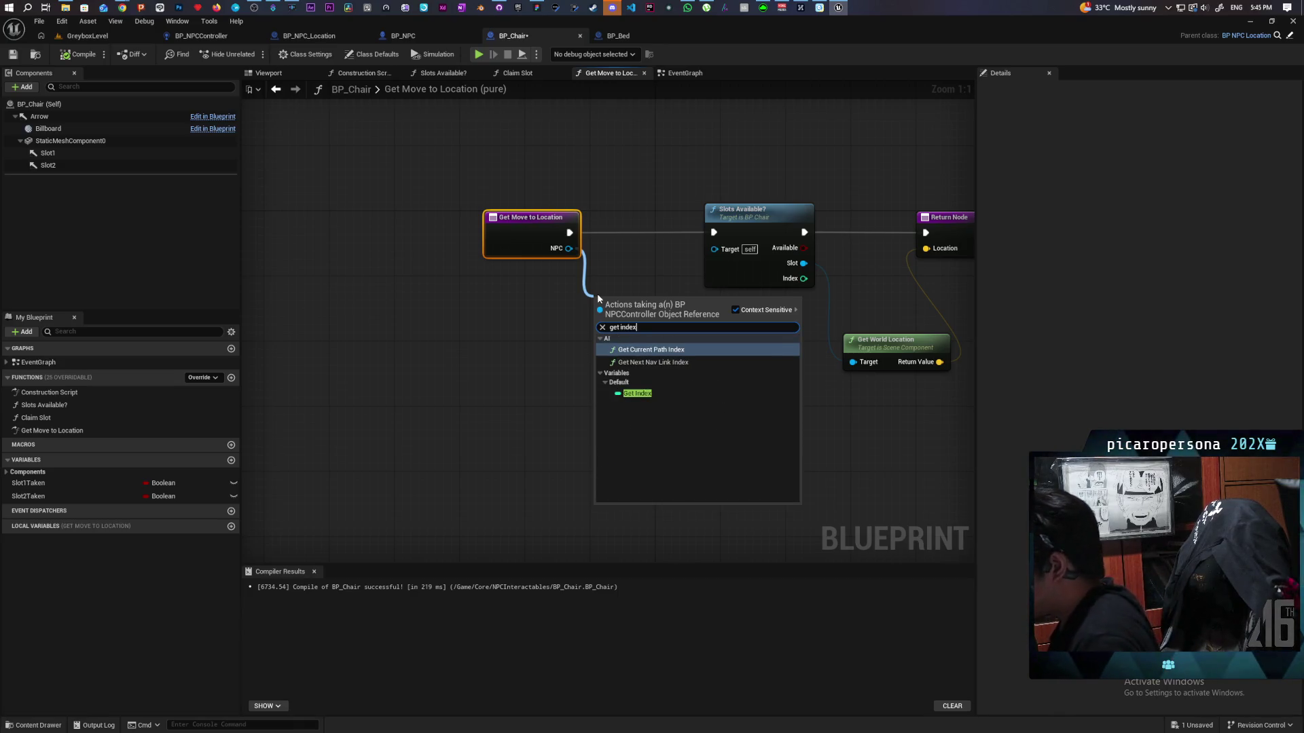
left_click(637, 393)
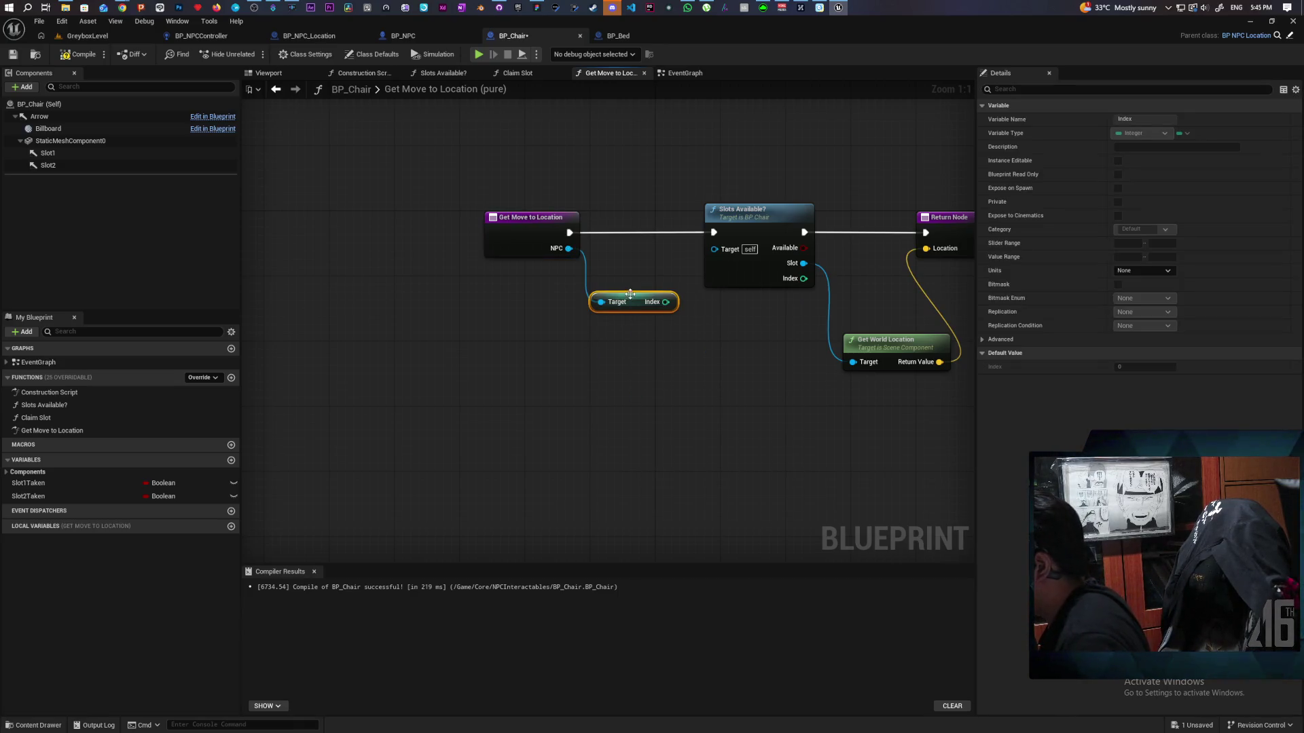
left_click_drag(562, 302, 585, 326)
type(">")
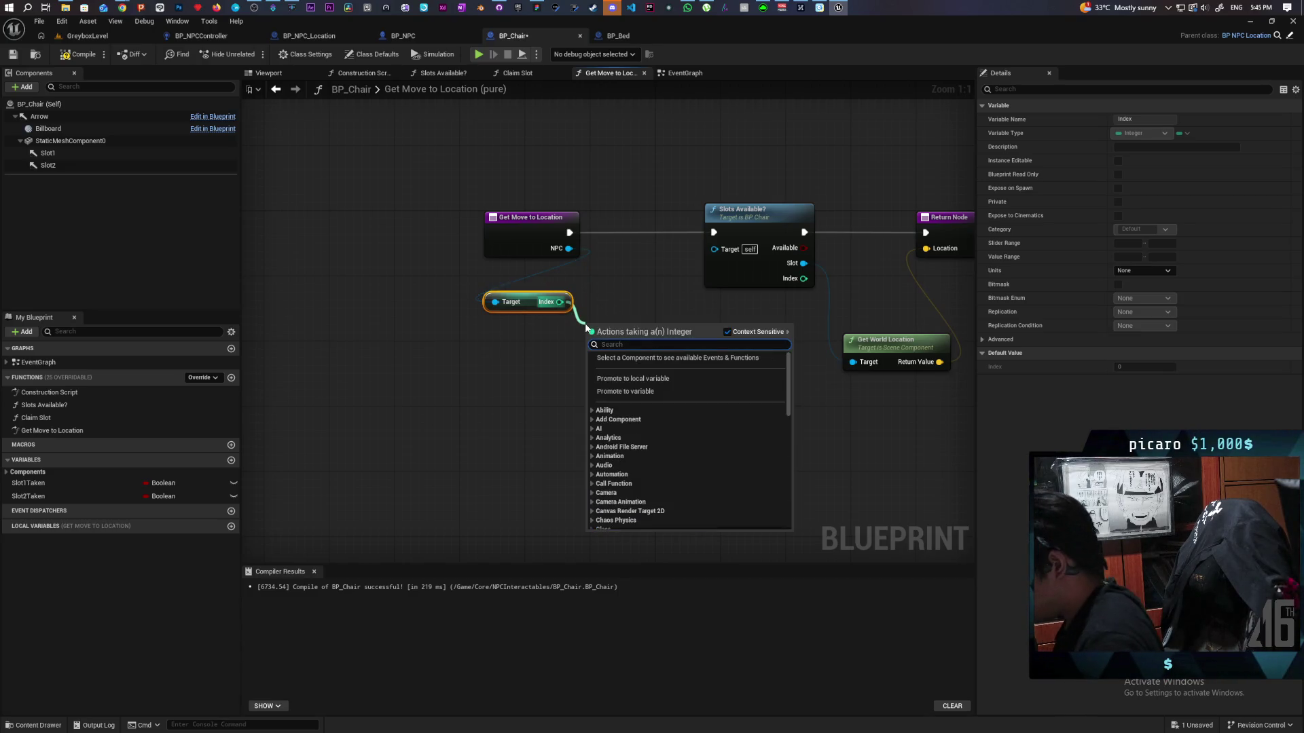
key("Return")
- Add a Branch driven by the comparison, wiring its False output to Slots Available?, and tidy layout
key("b")
left_click(657, 288)
left_click_drag(699, 287, 651, 224)
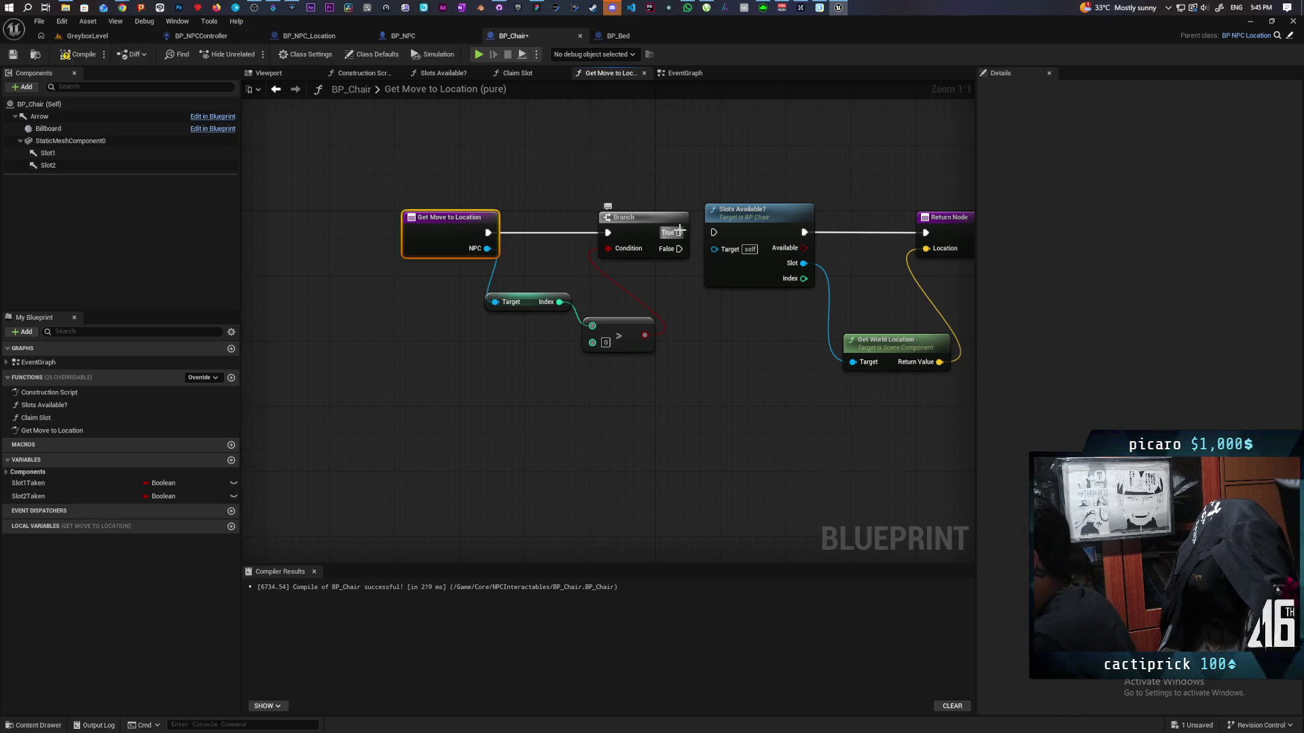
mouse_move(679, 248)
left_mouse_down()
mouse_move(713, 233)
mouse_move(604, 348)
left_mouse_up()
mouse_move(479, 270)
left_mouse_down()
mouse_move(597, 288)
mouse_move(580, 254)
left_mouse_up()
left_click(564, 300)
mouse_move(580, 247)
left_mouse_down()
mouse_move(578, 259)
mouse_move(580, 248)
left_mouse_up()
left_click(557, 311)
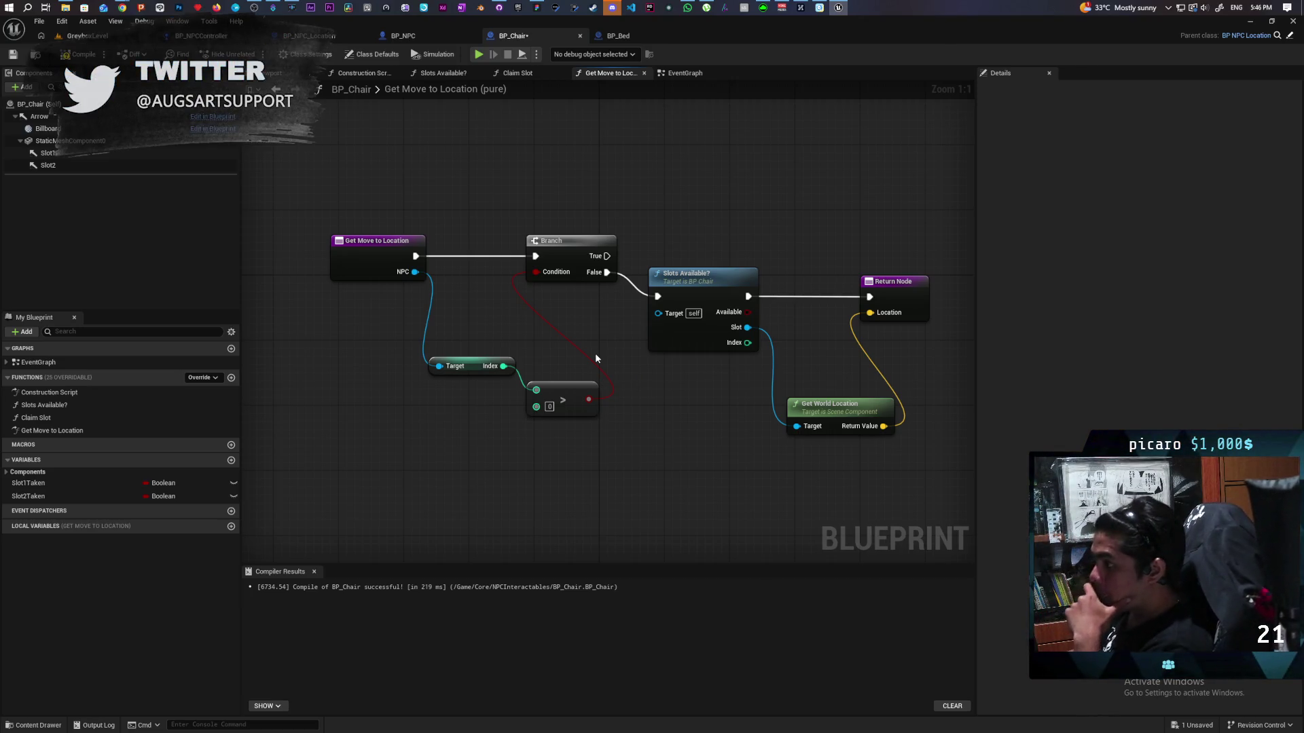
left_click_drag(596, 359, 557, 347)
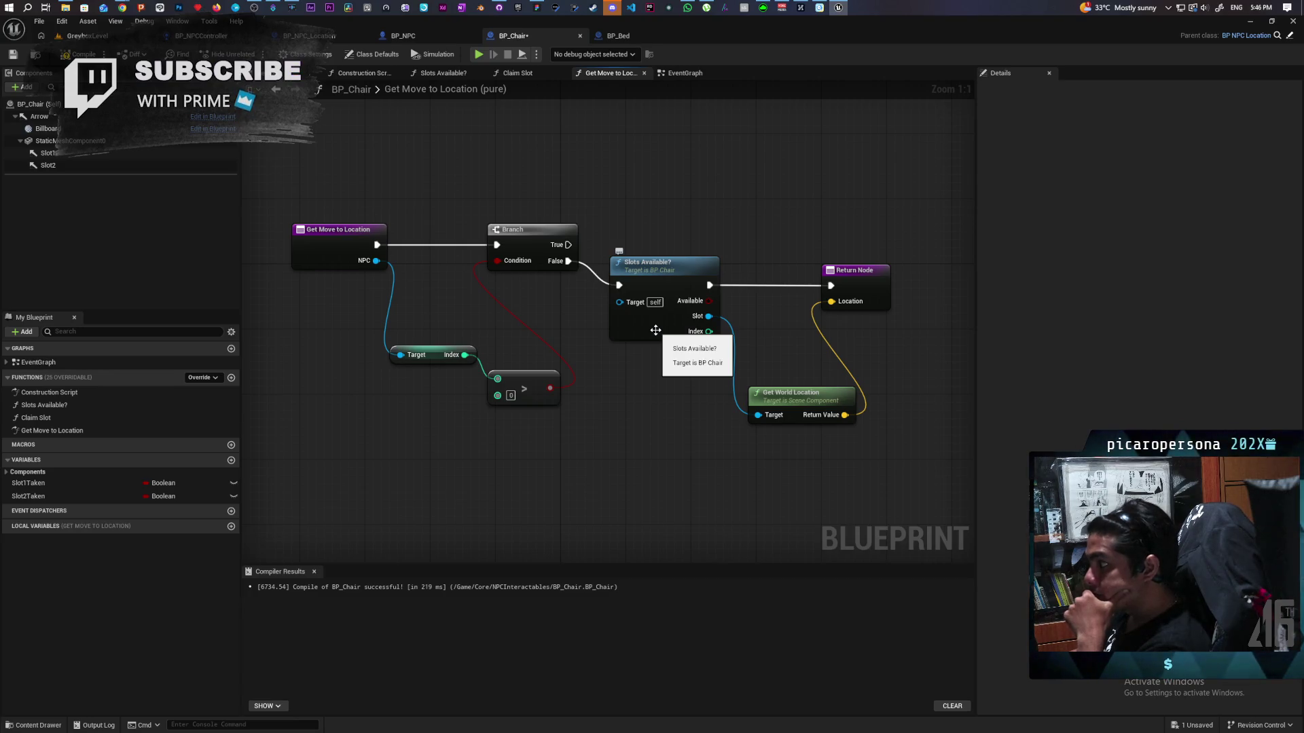
- Inspect the Slots Available? function, then return to the Get Move to Location graph
double_click(654, 329)
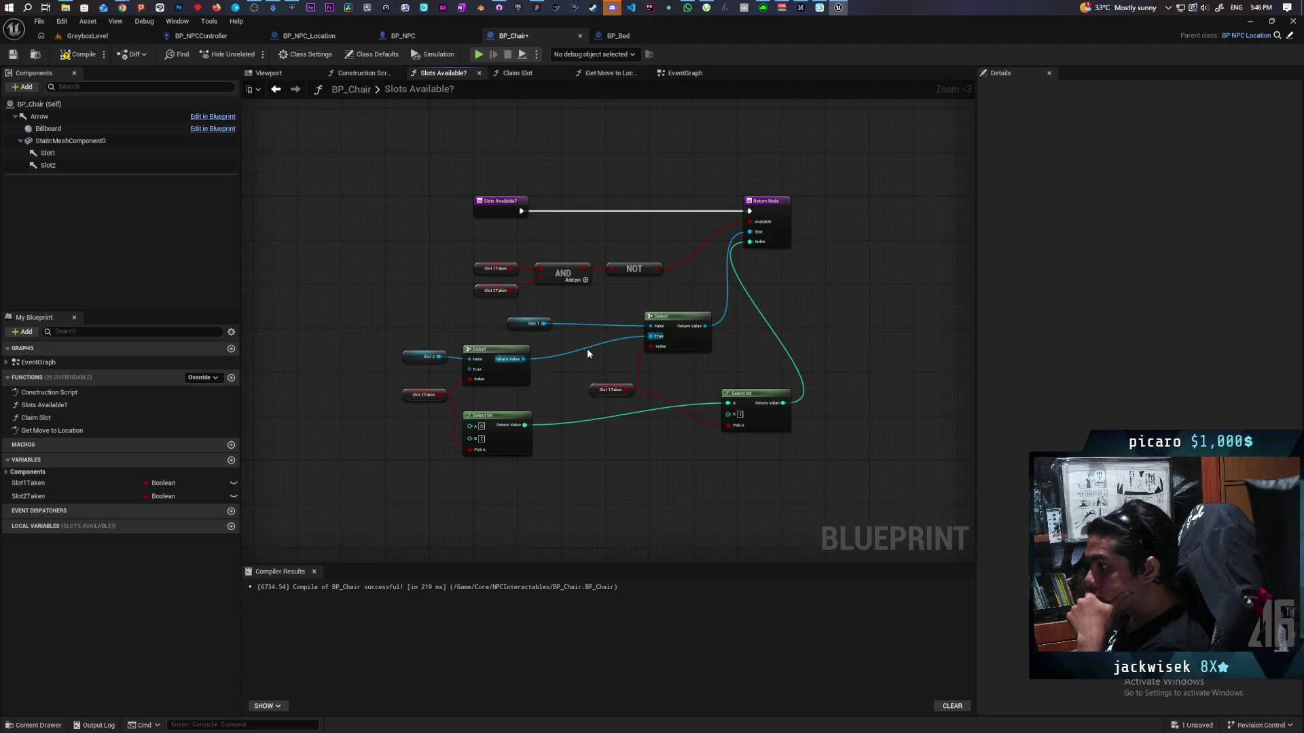
left_click(275, 89)
mouse_move(564, 284)
left_mouse_down()
mouse_move(565, 259)
mouse_move(576, 266)
left_mouse_up()
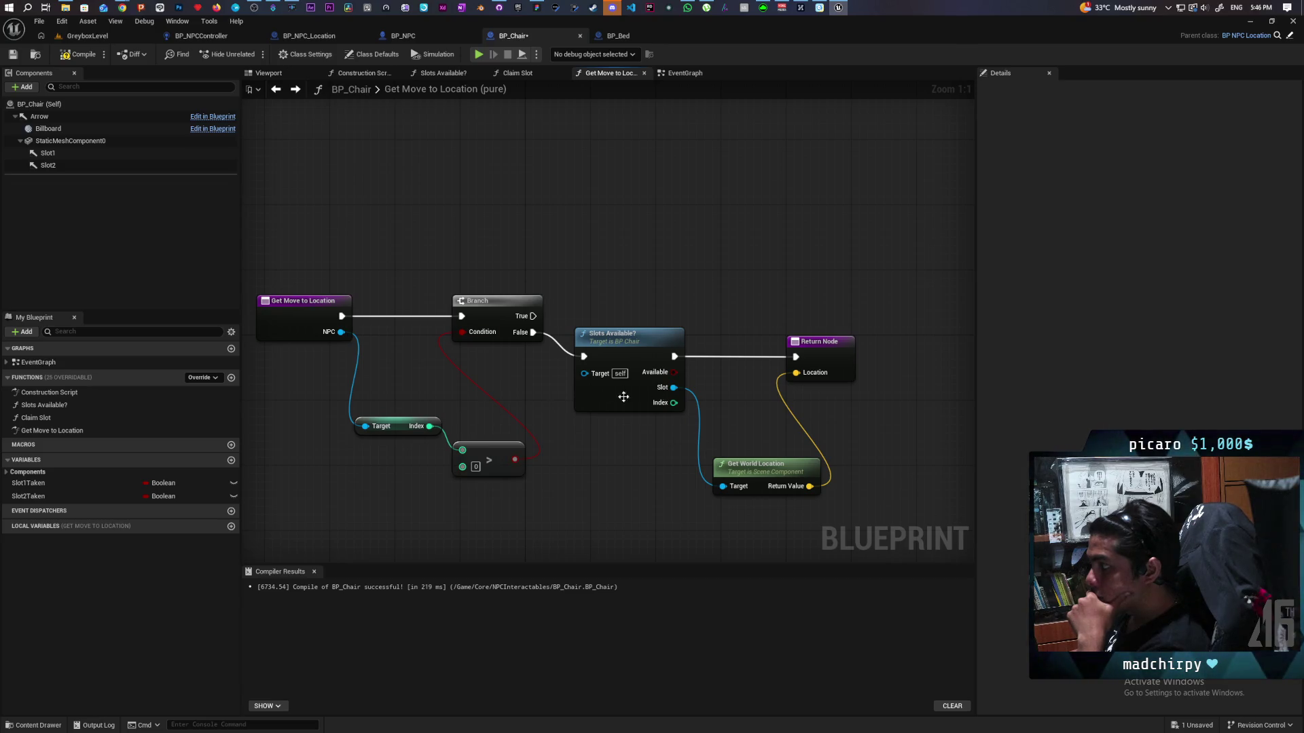
- Duplicate the Return Node and Get World Location pair and wire Branch True to the copy
left_click_drag(702, 504, 681, 464)
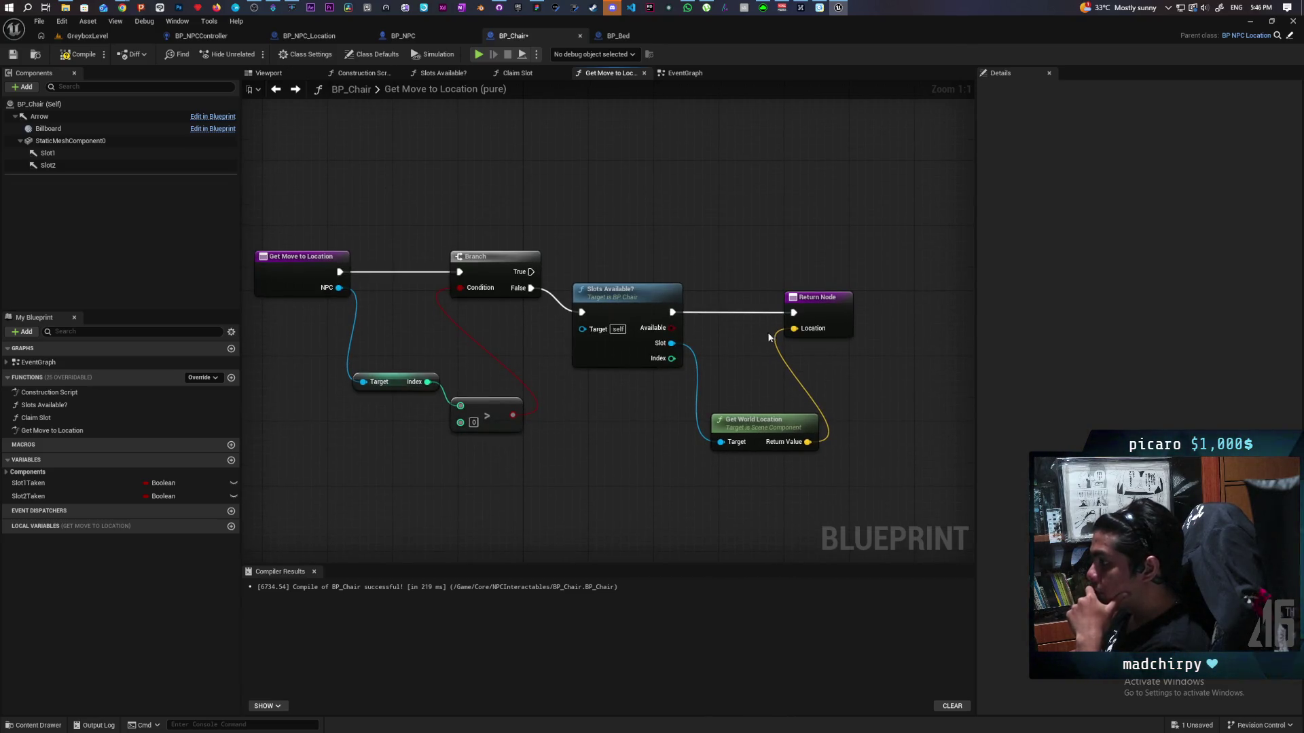
left_click_drag(751, 283, 845, 482)
key("ctrl+c")
key("ctrl+v")
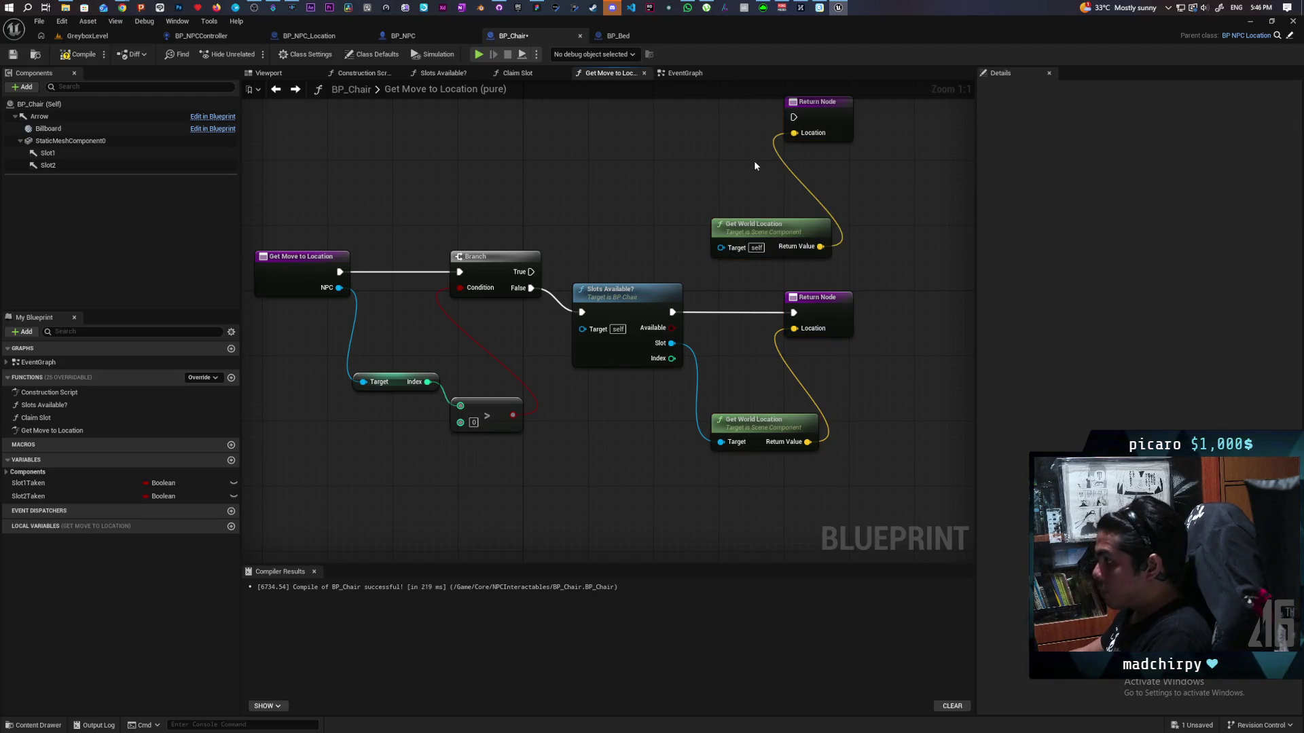
left_click_drag(753, 163, 743, 243)
left_click_drag(510, 351, 782, 197)
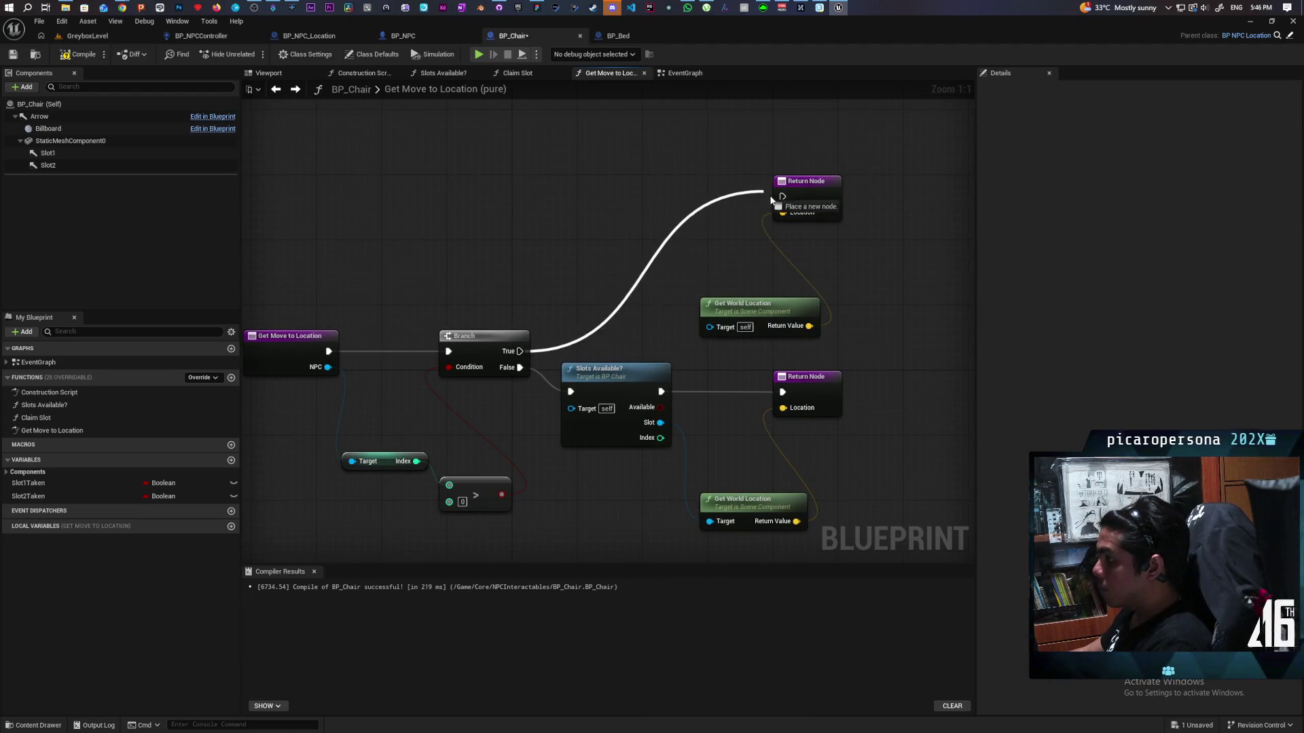
mouse_move(750, 313)
left_mouse_down()
mouse_move(655, 223)
mouse_move(678, 224)
mouse_move(666, 263)
mouse_move(776, 273)
mouse_move(690, 301)
left_mouse_up()
- Try a Select node driven by Index for the location target, then delete it
type("sele")
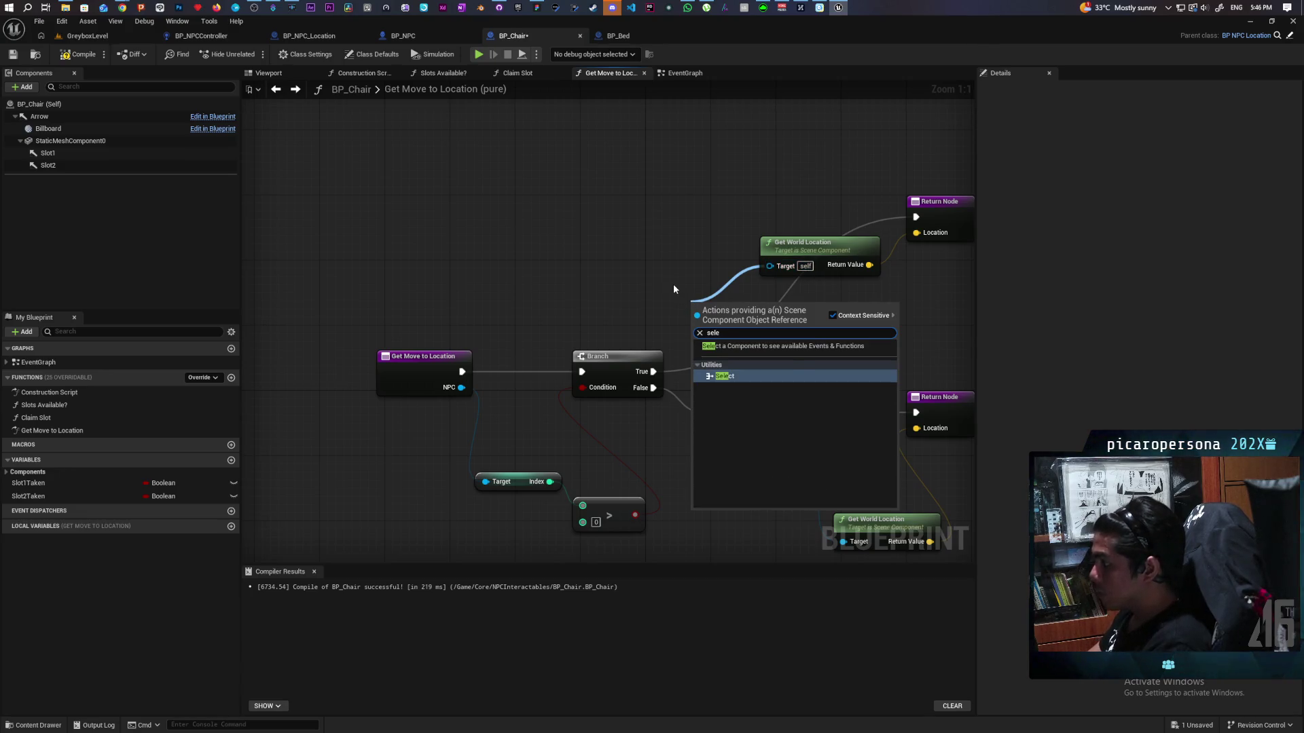
key("Return")
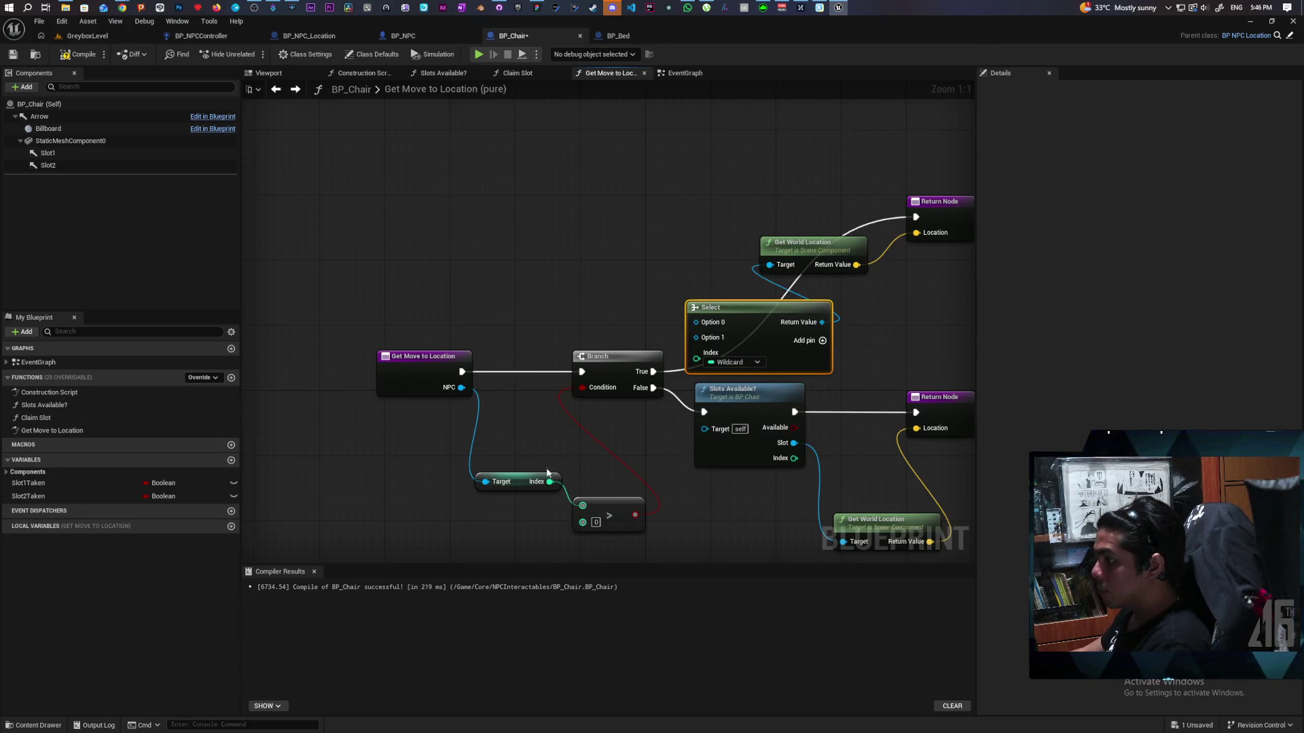
left_click_drag(550, 481, 696, 353)
mouse_move(694, 306)
left_mouse_down()
mouse_move(681, 245)
mouse_move(677, 259)
left_mouse_up()
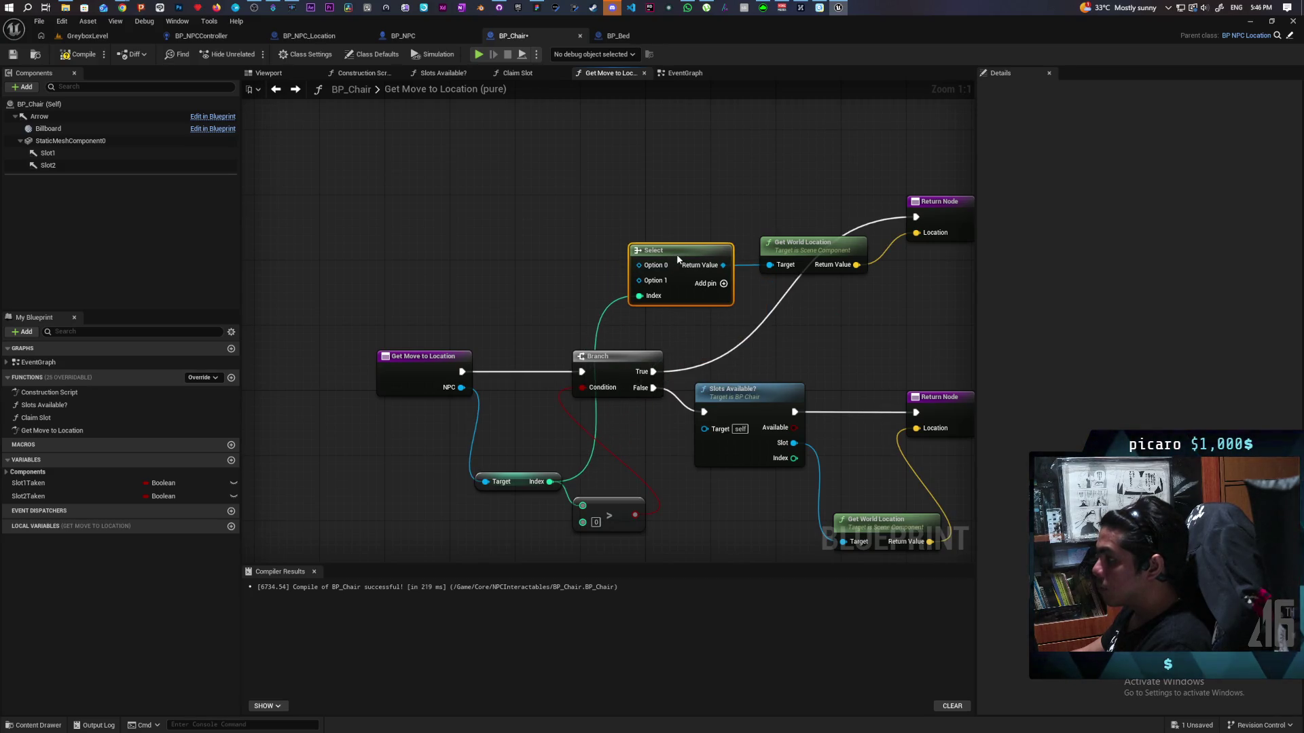
key("Home")
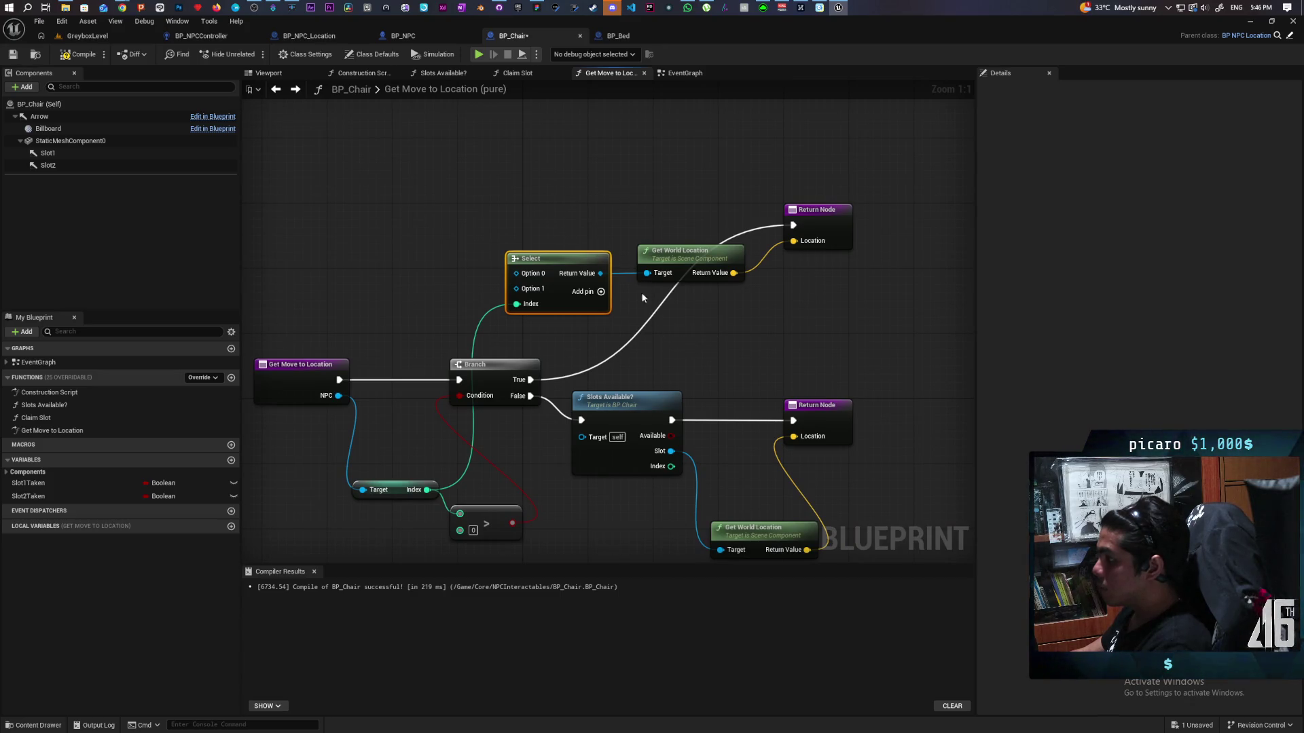
key("Delete")
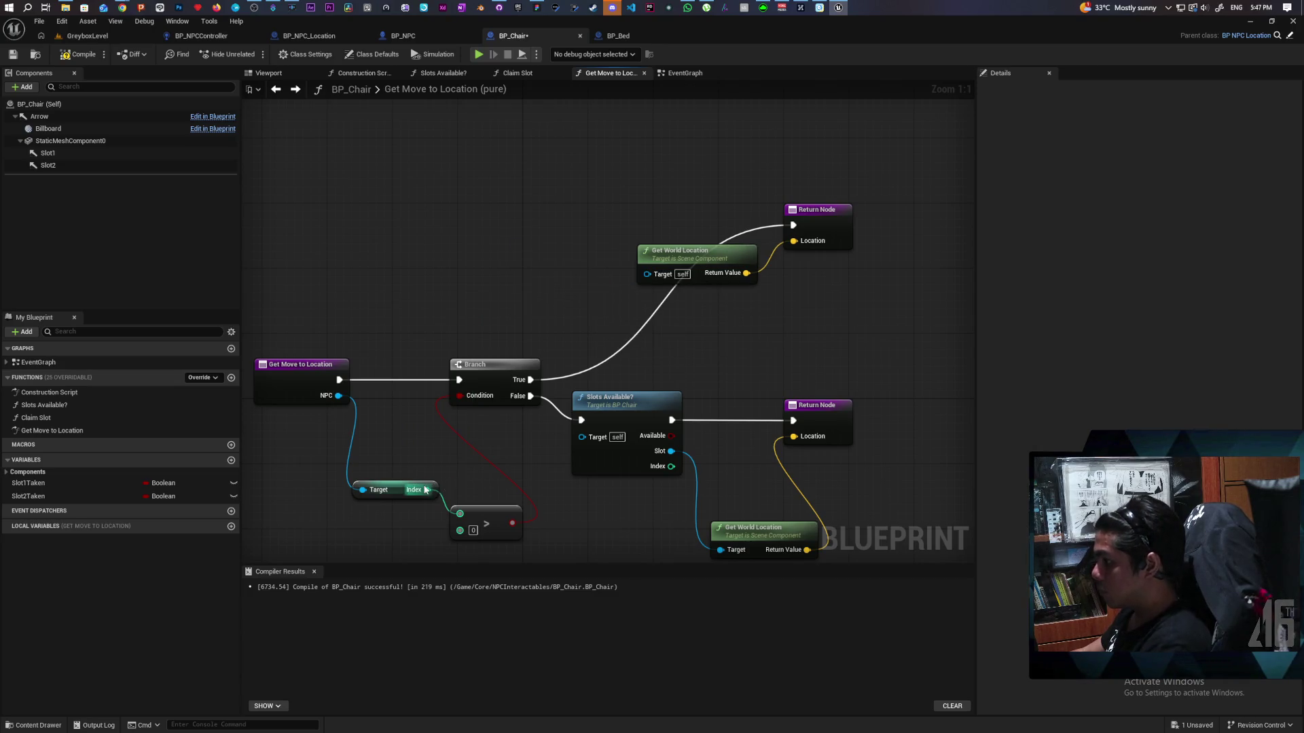
- Add a Switch on Int from Index with start index 1 and cases 1 and 2
left_click_drag(425, 490, 424, 354)
type("switch on int")
key("Return")
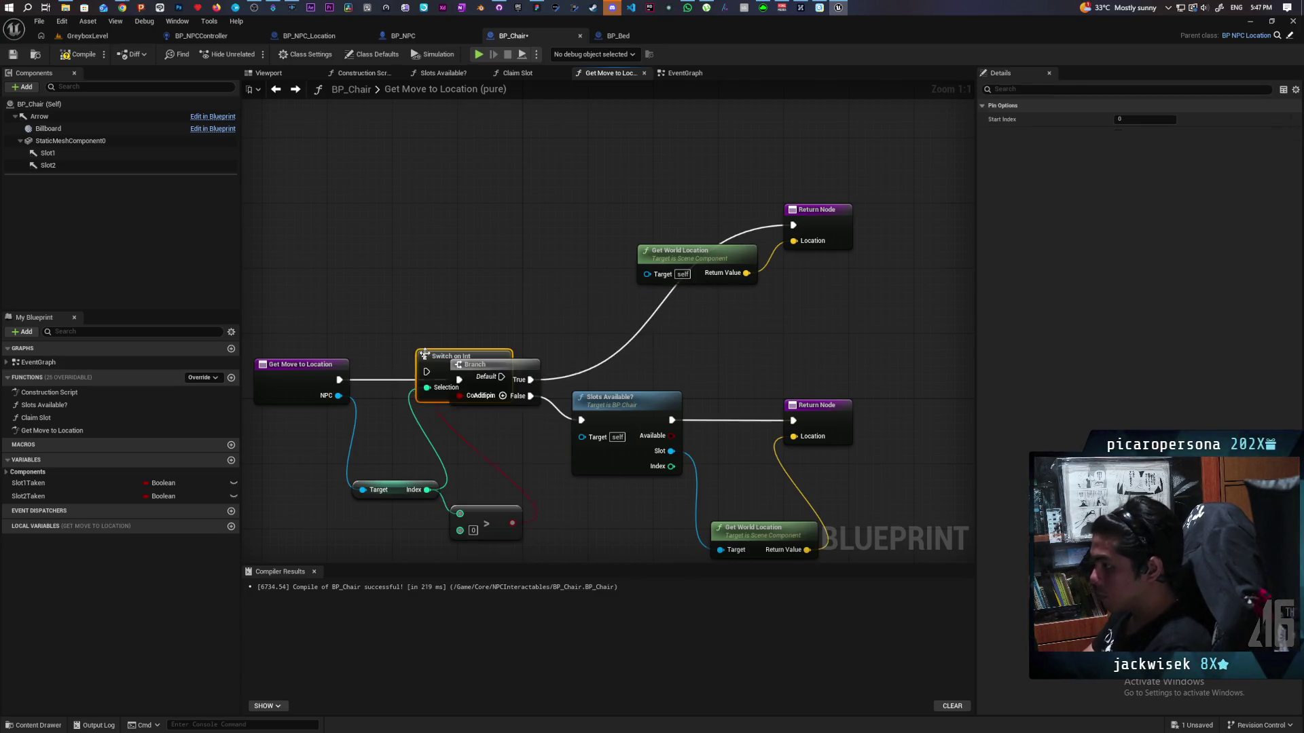
left_click_drag(459, 353, 482, 271)
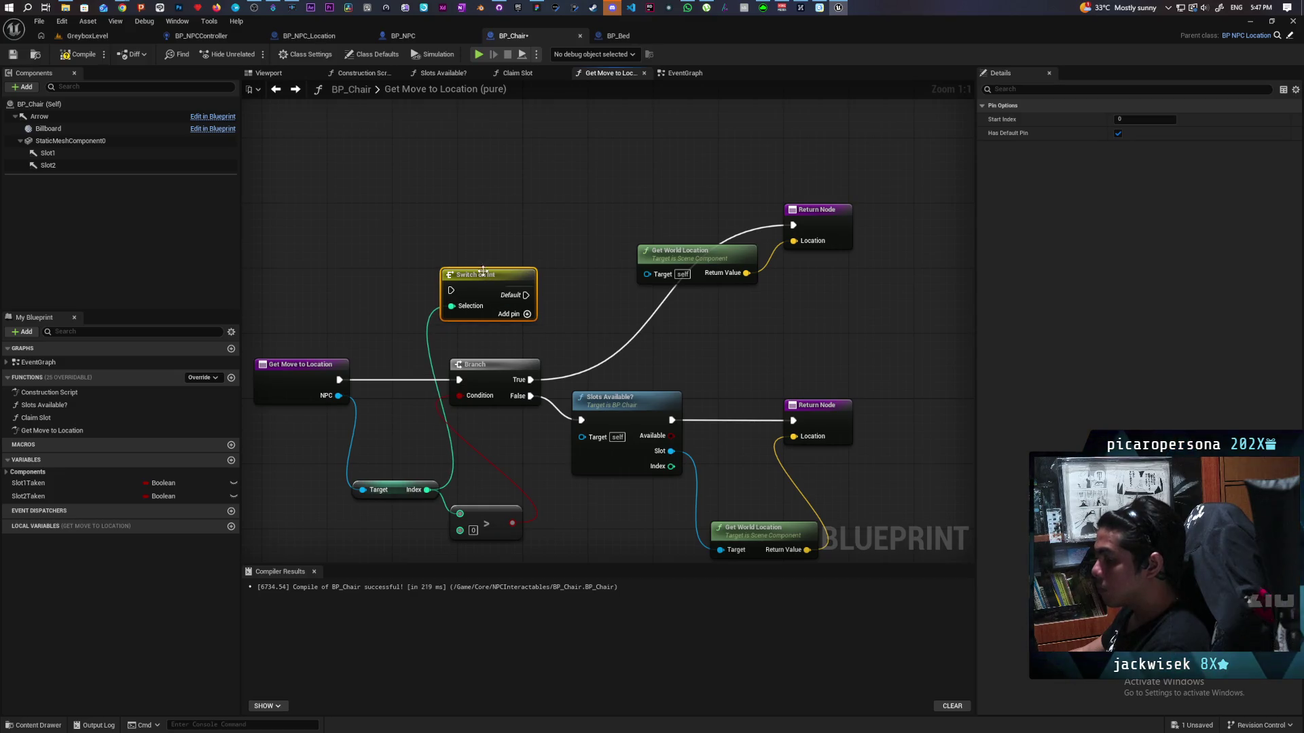
left_click(527, 315)
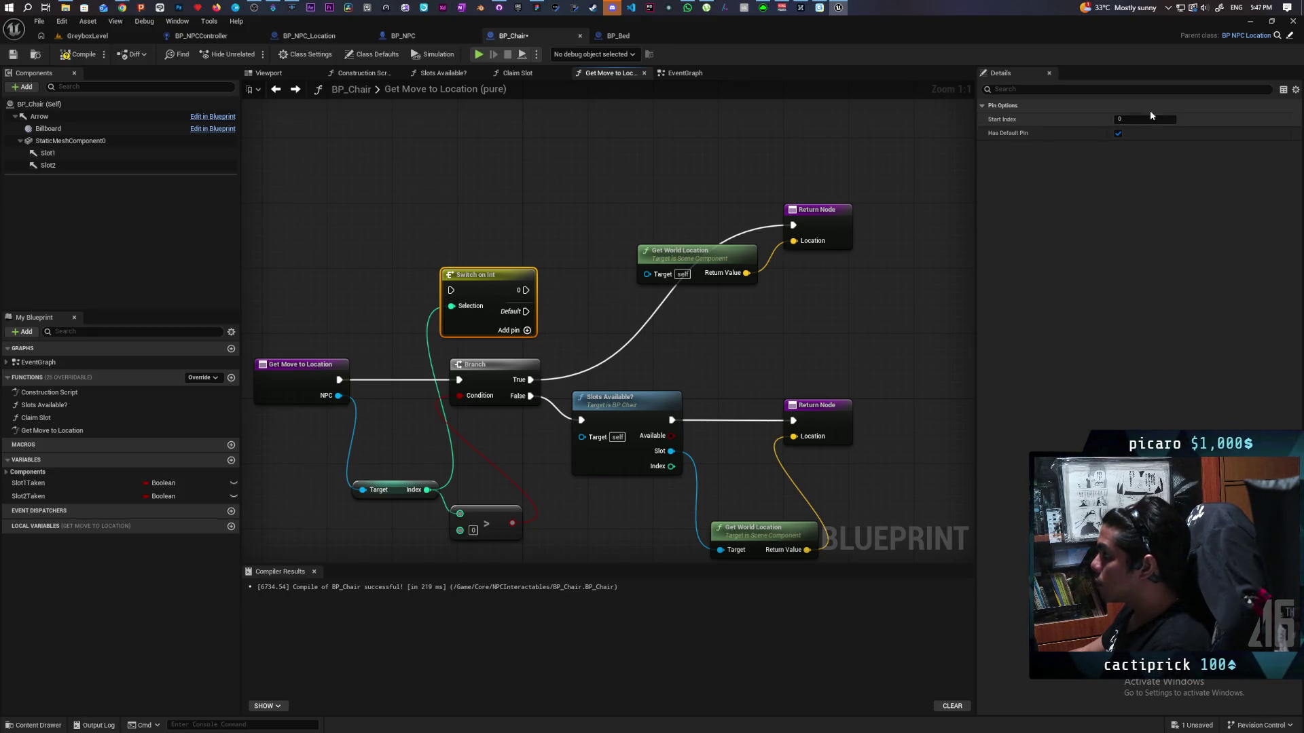
type("1")
key("Return")
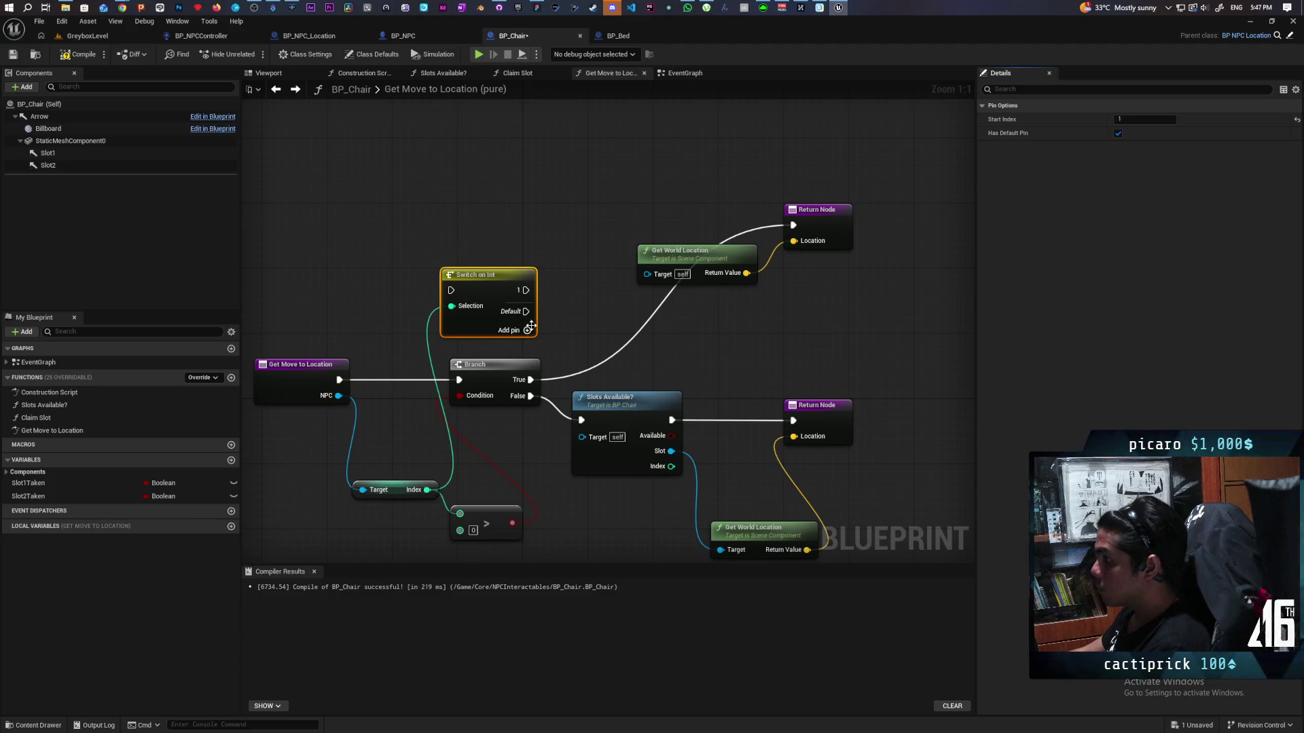
left_click(529, 332)
mouse_move(385, 366)
left_mouse_down()
mouse_move(470, 368)
mouse_move(535, 290)
left_mouse_up()
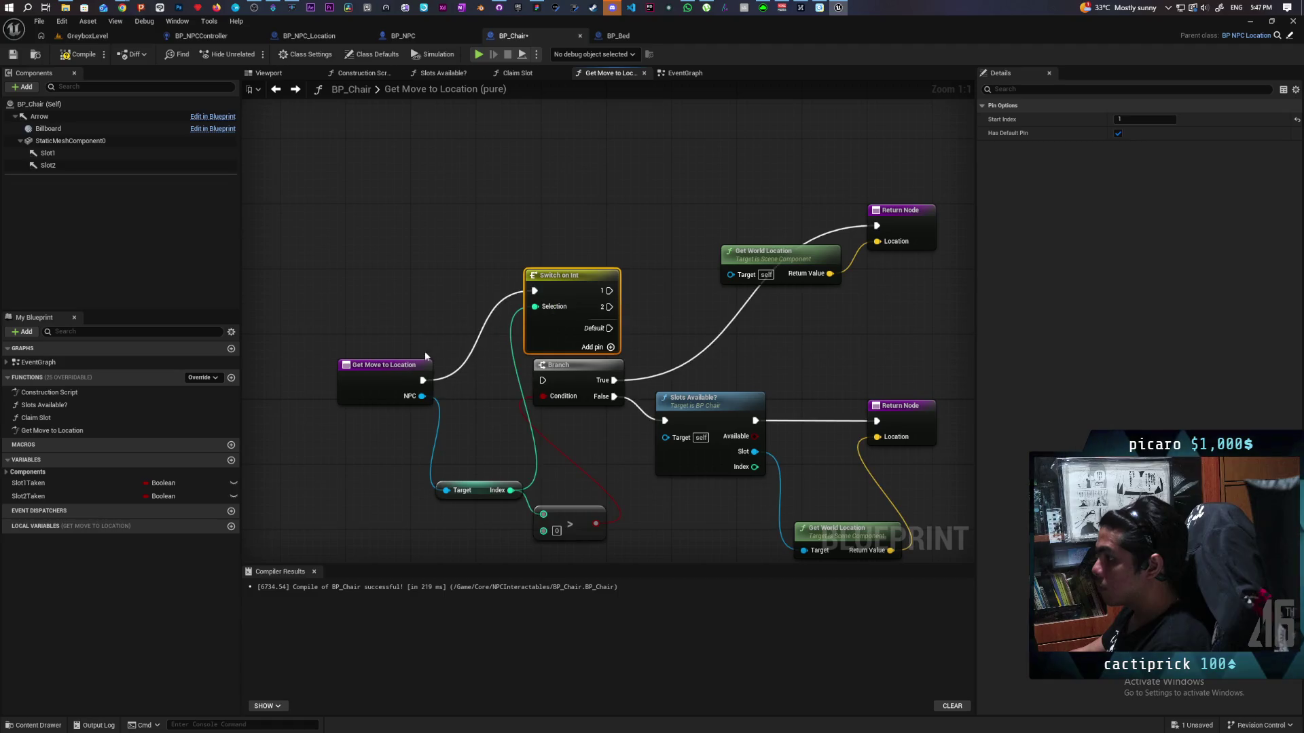
- Route execution into the switch, send Default to Slots Available, and delete the Branch and greater-than nodes
left_click_drag(386, 373, 378, 283)
mouse_move(665, 302)
left_mouse_down()
mouse_move(500, 289)
mouse_move(449, 319)
left_mouse_up()
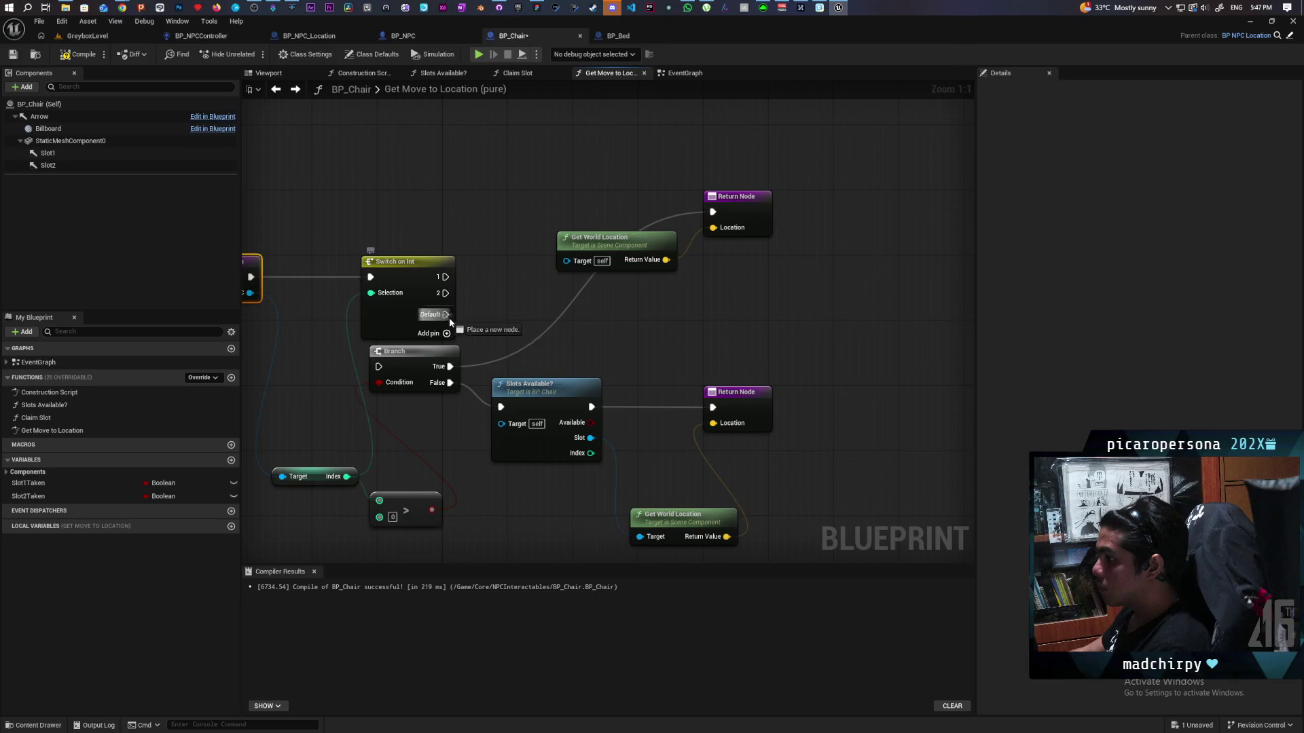
left_click_drag(500, 406, 500, 407)
left_click(450, 381)
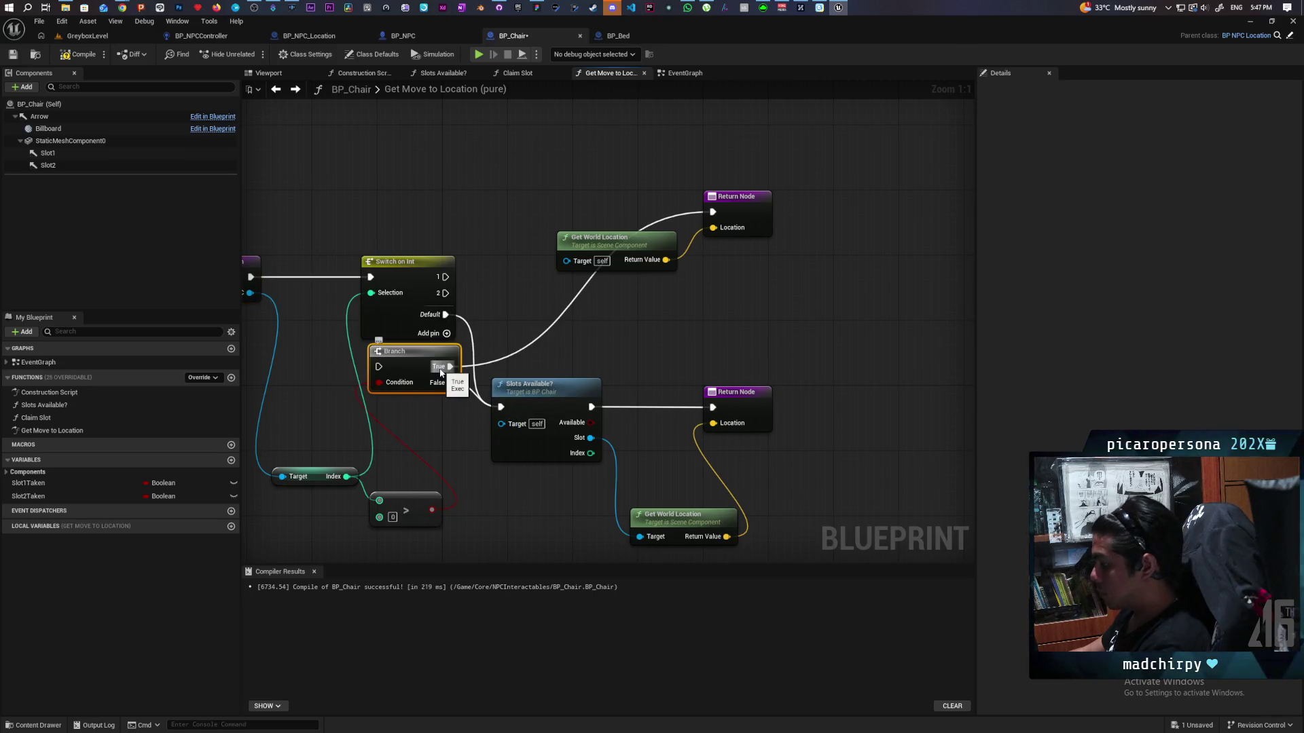
key("Delete")
left_click(405, 511)
key("Delete")
left_click_drag(401, 489, 557, 487)
mouse_move(456, 476)
left_mouse_down()
mouse_move(456, 380)
mouse_move(434, 349)
left_mouse_up()
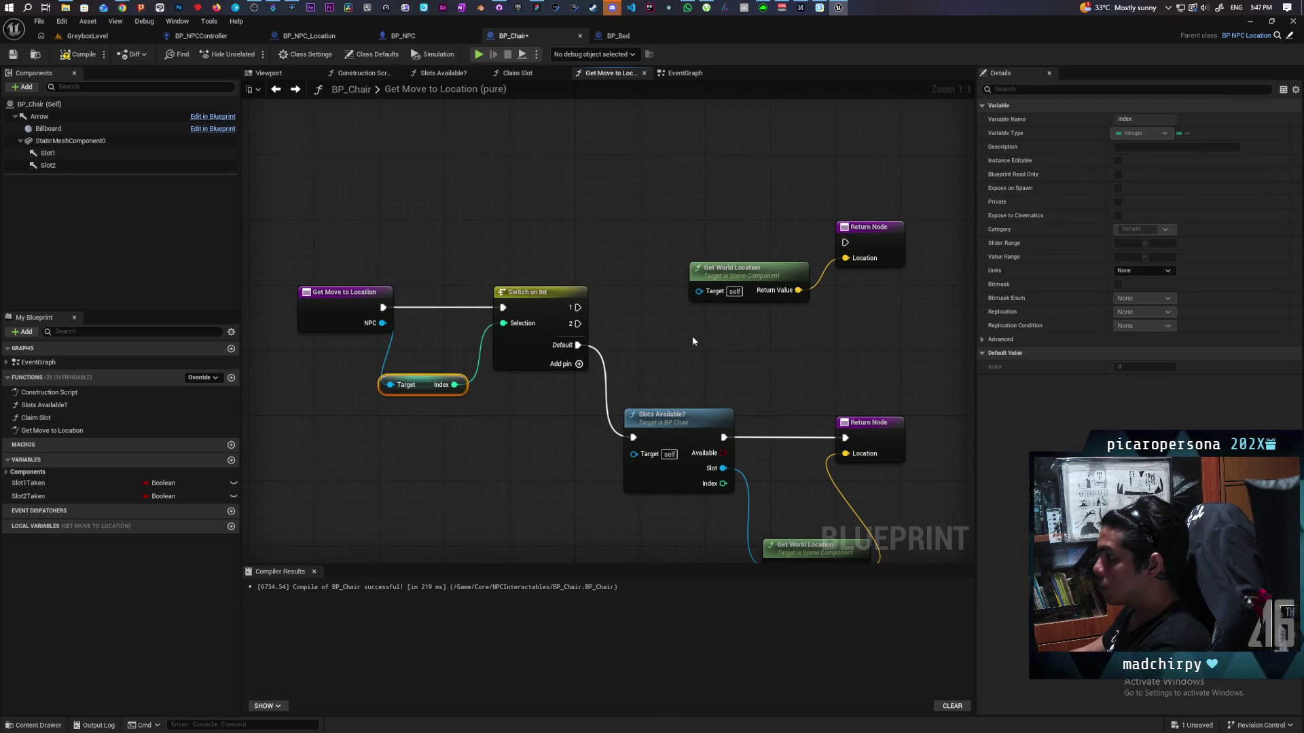
- Wire cases 1 and 2 to Return Nodes returning Slot 1 and Slot 2 world locations
left_click_drag(683, 217, 883, 315)
key("ctrl+c")
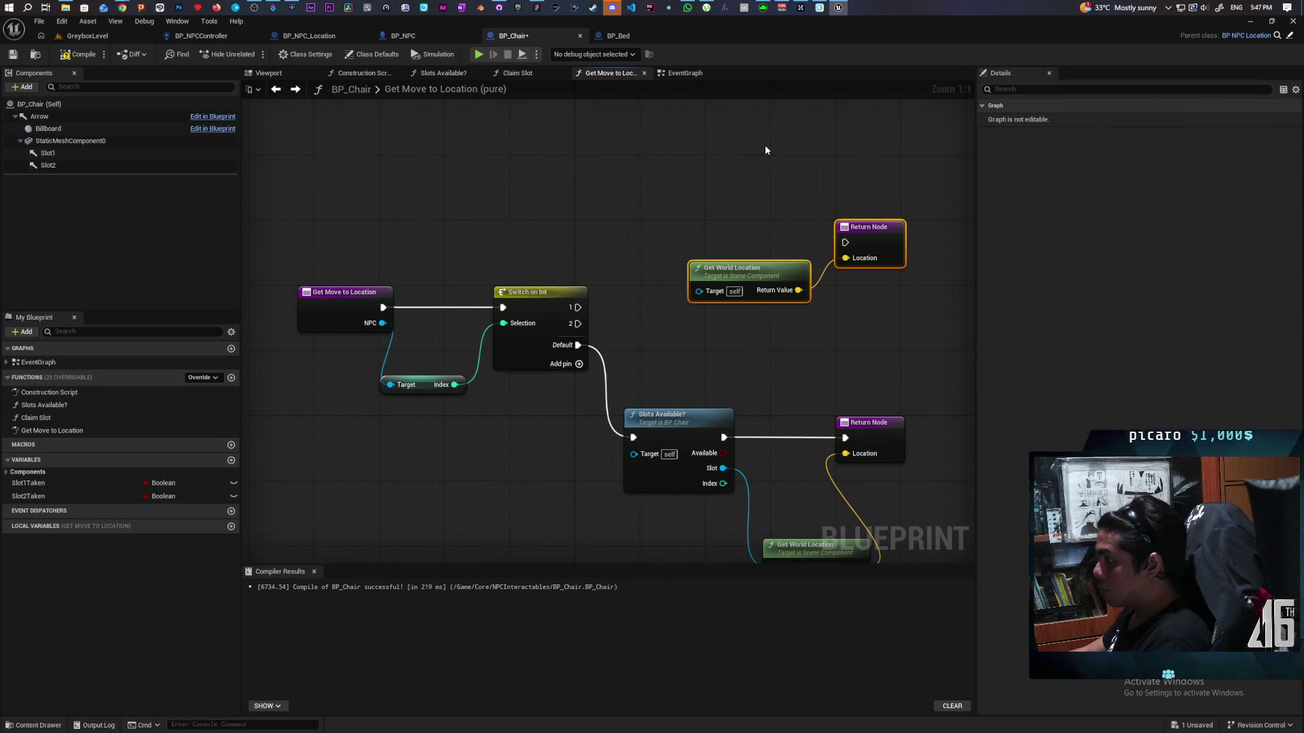
key("ctrl+v")
mouse_move(578, 308)
left_mouse_down()
mouse_move(628, 238)
mouse_move(846, 144)
left_mouse_up()
mouse_move(576, 324)
left_mouse_down()
mouse_move(878, 233)
mouse_move(846, 243)
left_mouse_up()
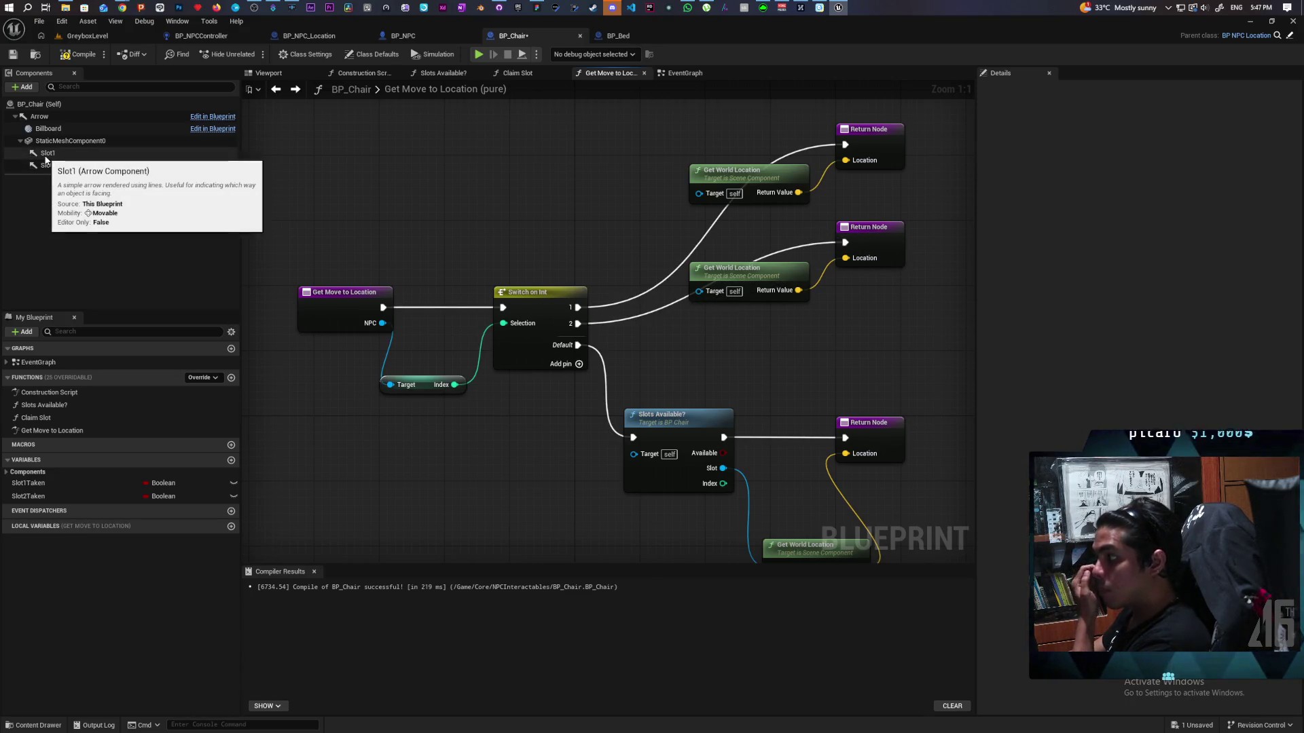
mouse_move(39, 153)
left_mouse_down()
mouse_move(719, 144)
mouse_move(698, 192)
left_mouse_up()
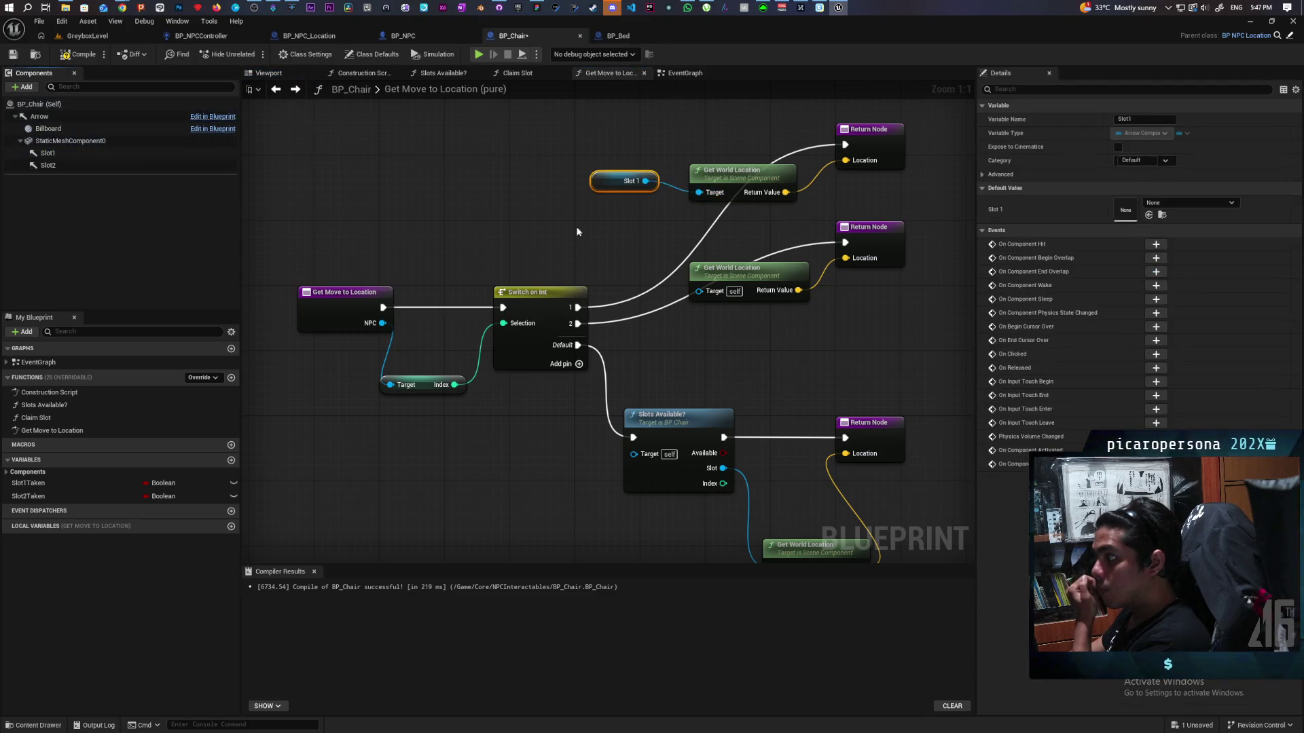
mouse_move(47, 165)
left_mouse_down()
mouse_move(88, 185)
mouse_move(623, 278)
left_mouse_up()
left_click_drag(645, 279, 699, 290)
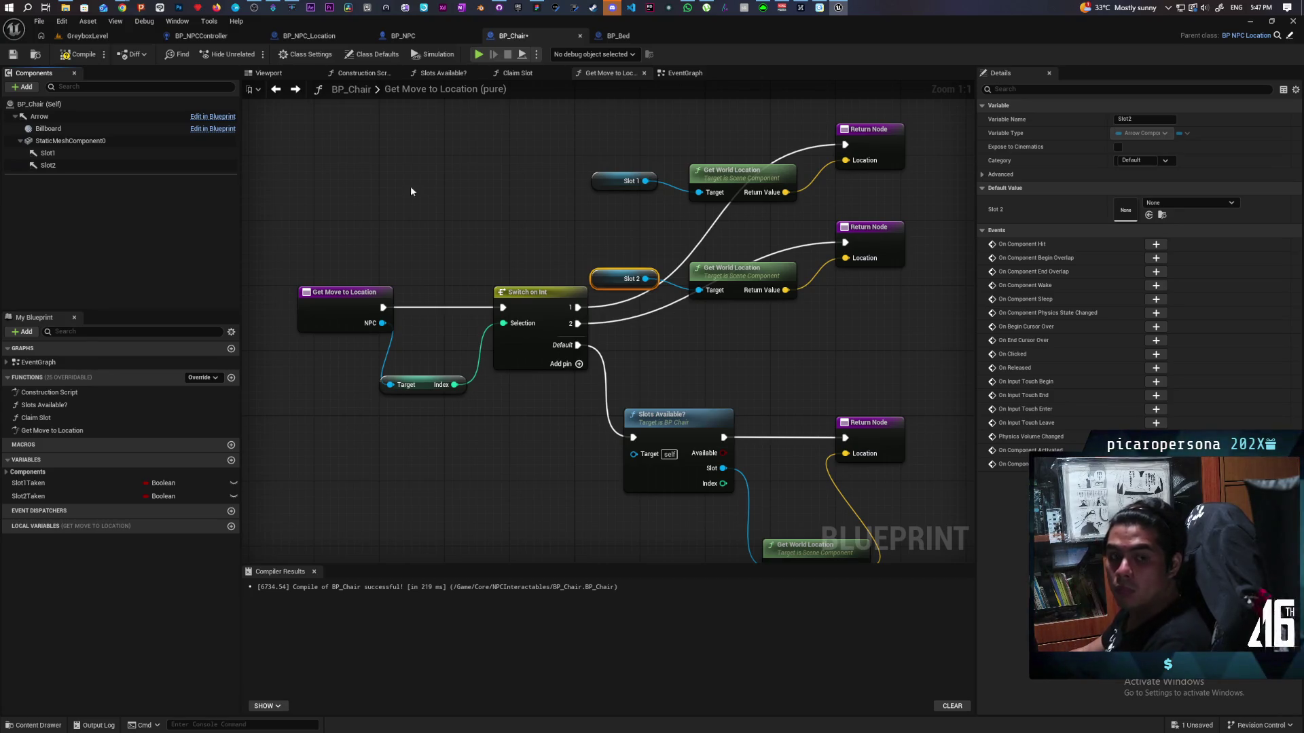
- Compile and save BP_Chair
key("ctrl+s")
mouse_move(895, 379)
left_mouse_down()
mouse_move(835, 355)
mouse_move(739, 276)
mouse_move(742, 320)
mouse_move(797, 364)
left_mouse_up()
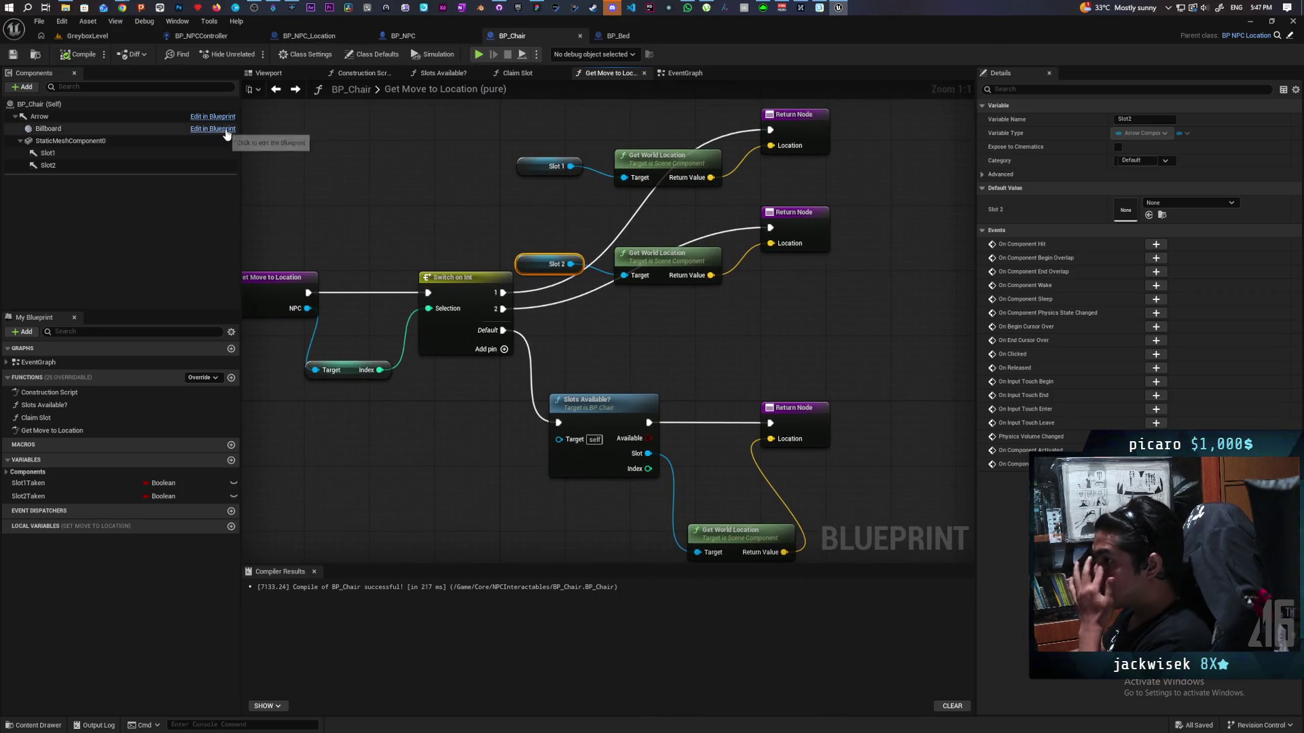
left_click(410, 37)
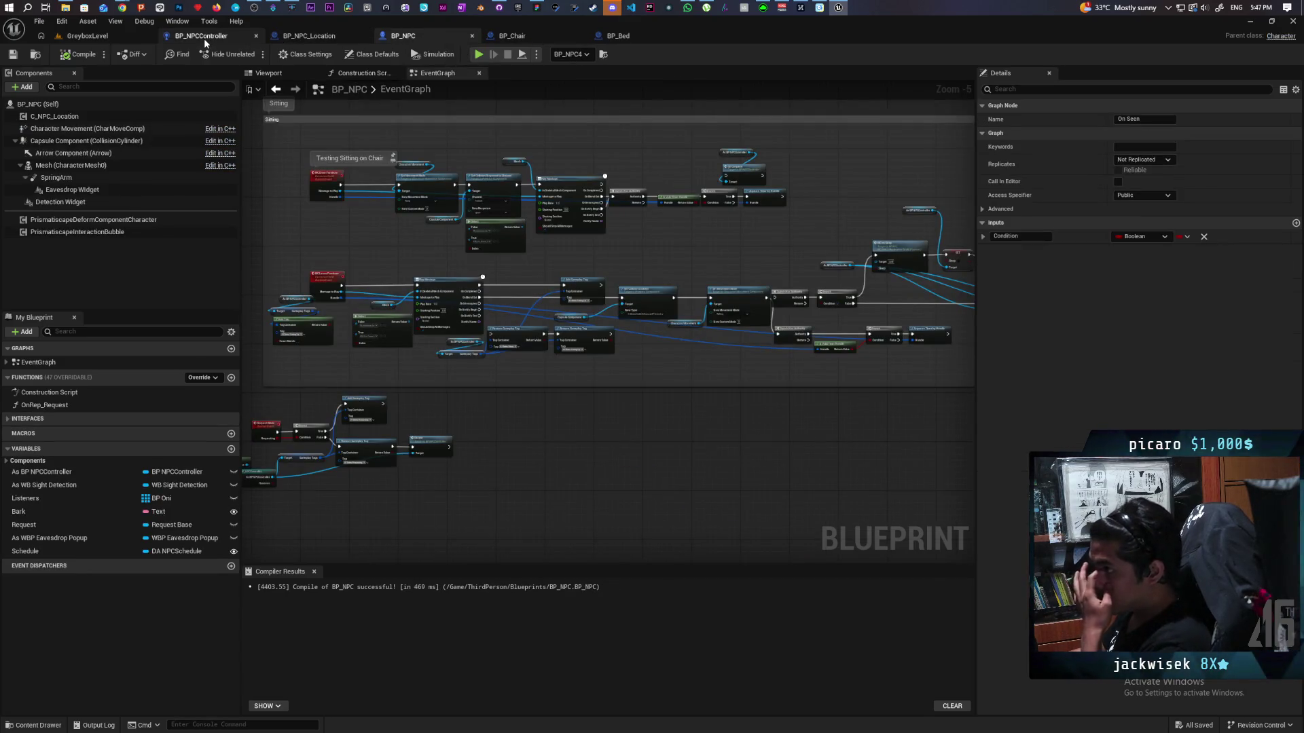
- Lower BP_NPCController's skip-move distance threshold from 200.0 to 50.0
left_click(203, 38)
left_click_drag(698, 456, 554, 394)
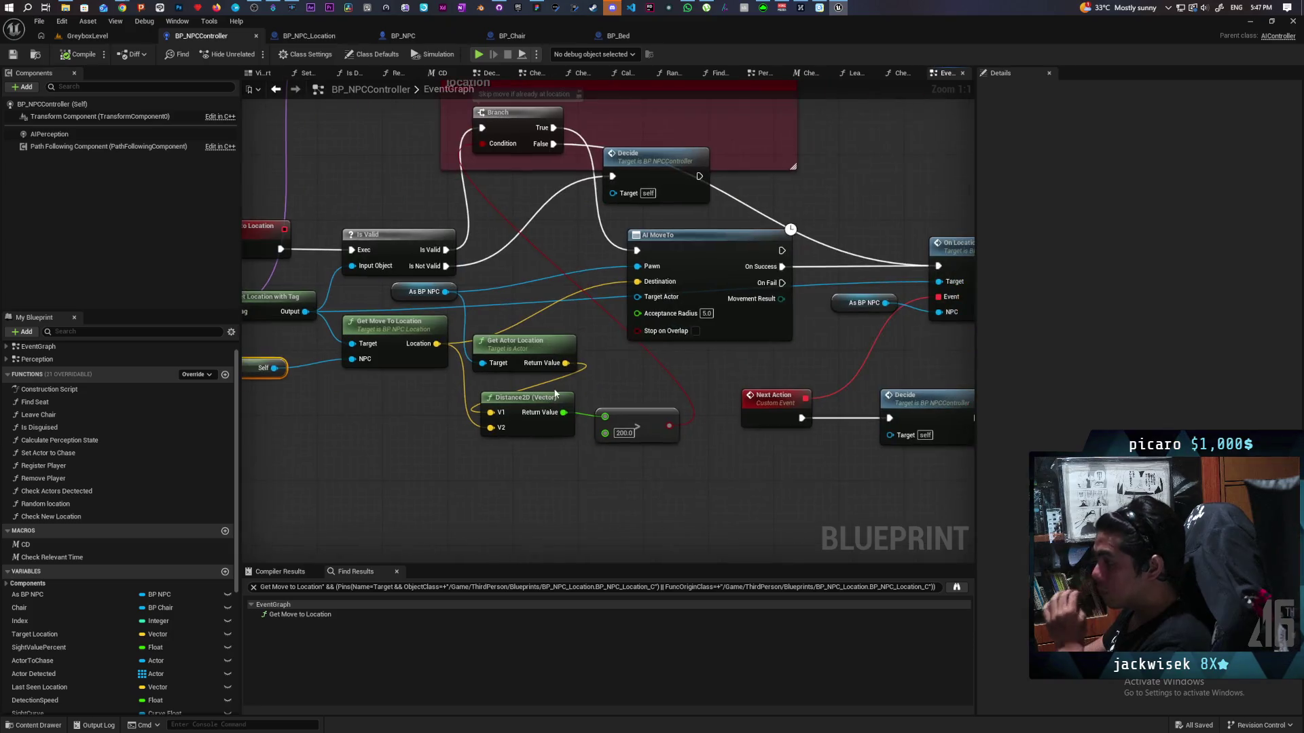
left_click(623, 432)
type("50")
left_click(665, 491)
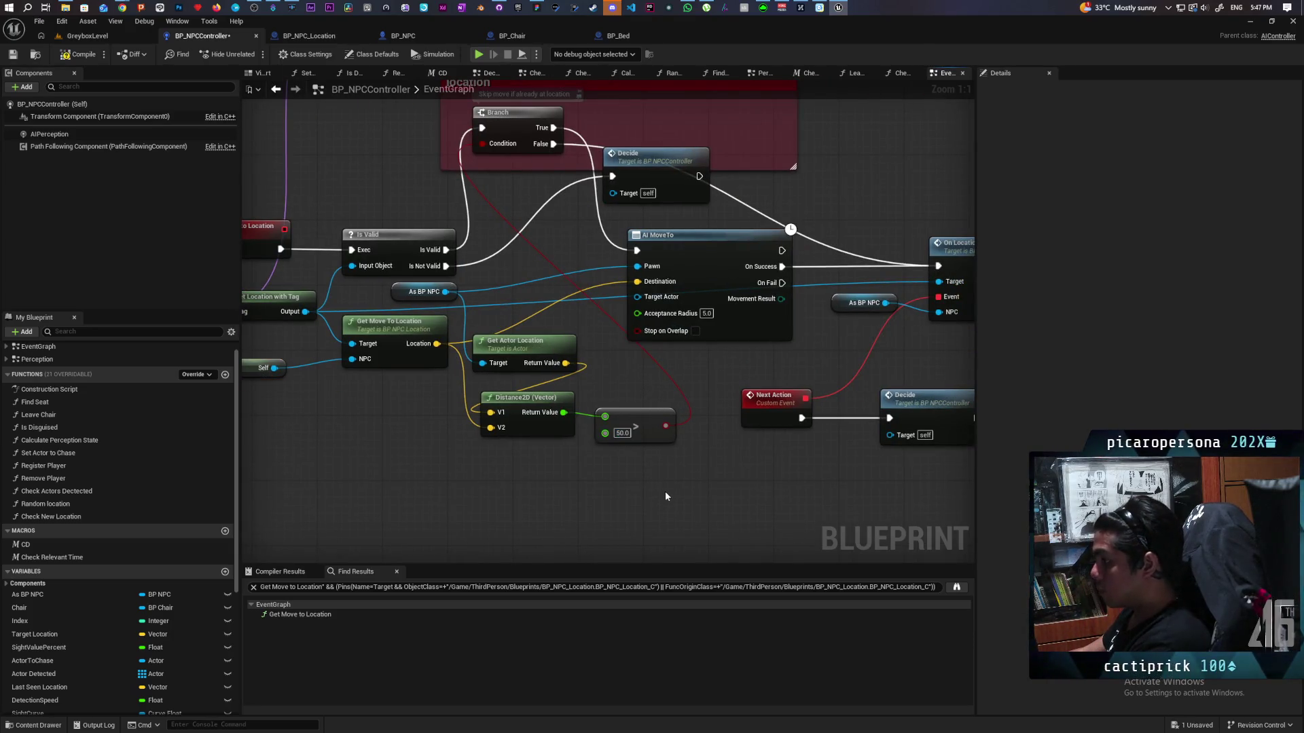
scroll(616, 460, "down", 2)
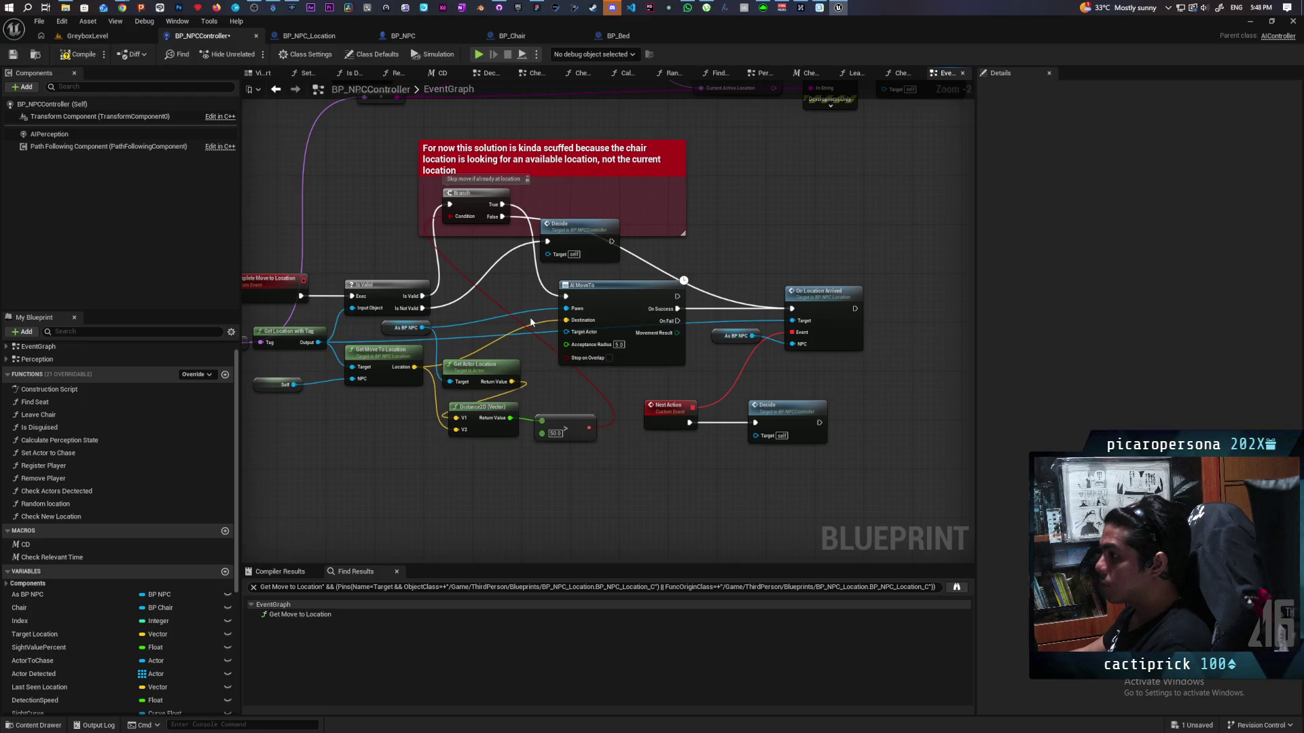
- Delete the red comment box, tidy the Branch and Decide nodes, and compile and save
left_click_drag(472, 204, 487, 295)
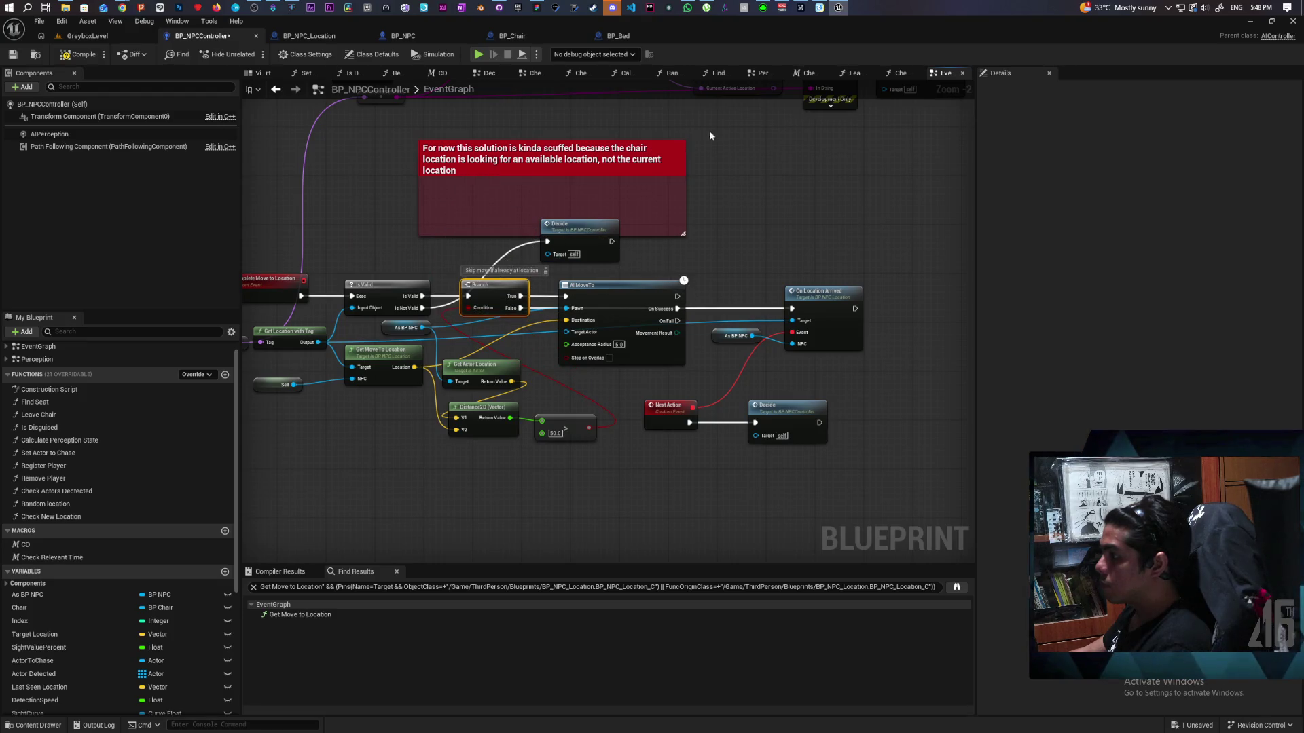
left_click(637, 188)
key("Delete")
mouse_move(683, 281)
left_mouse_down()
mouse_move(540, 219)
mouse_move(485, 231)
left_mouse_up()
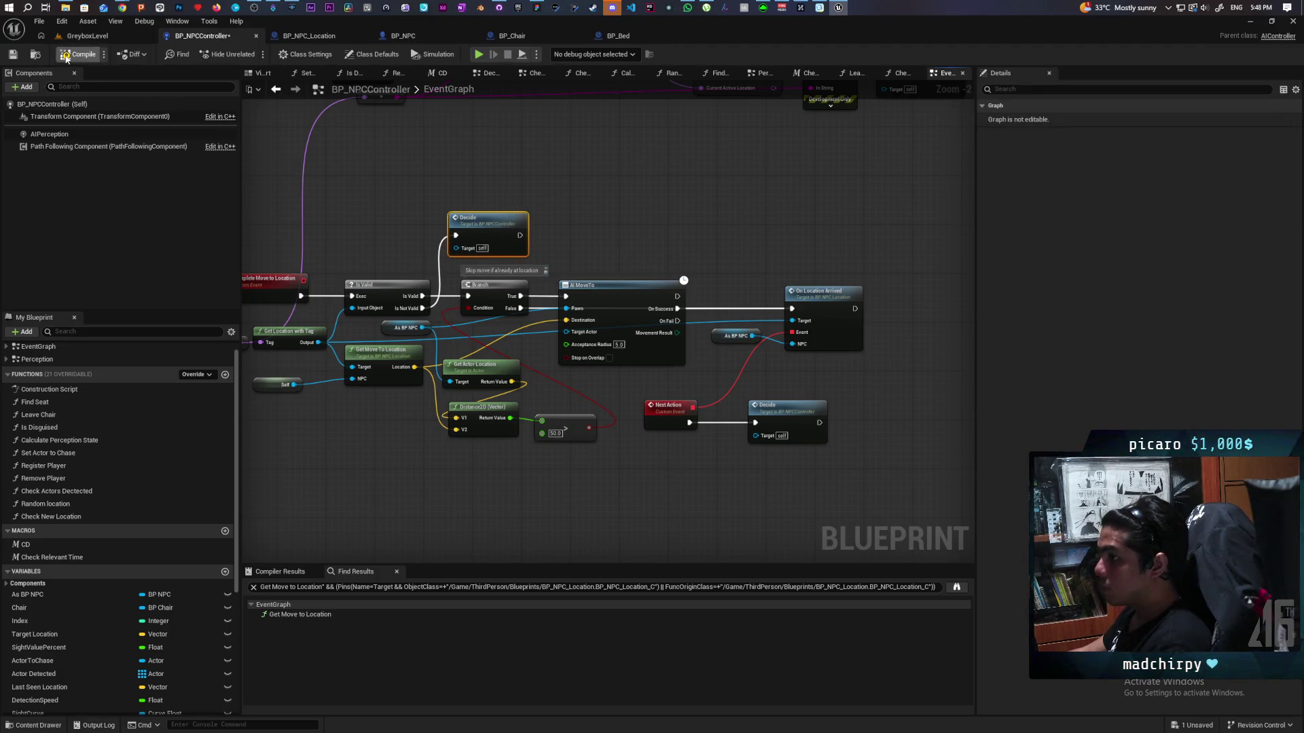
key("ctrl+s")
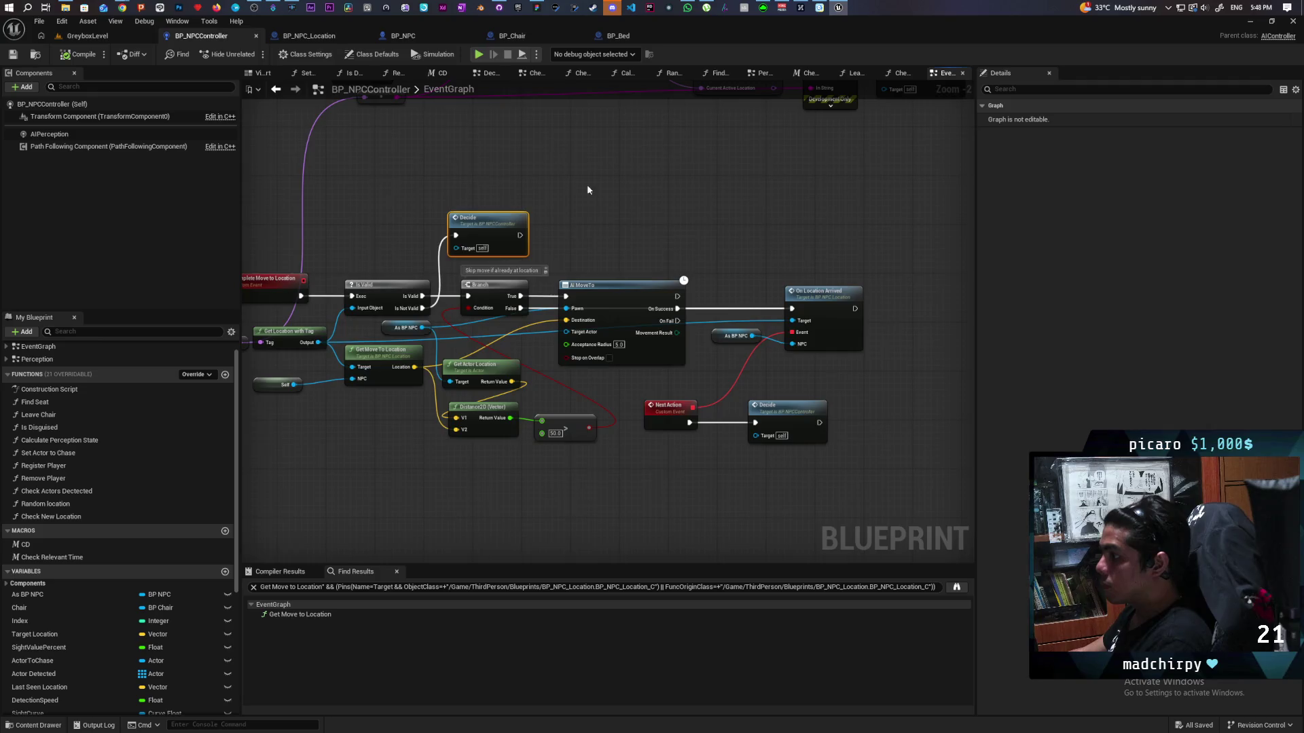
scroll(587, 185, "down", 3)
scroll(720, 306, "down", 1)
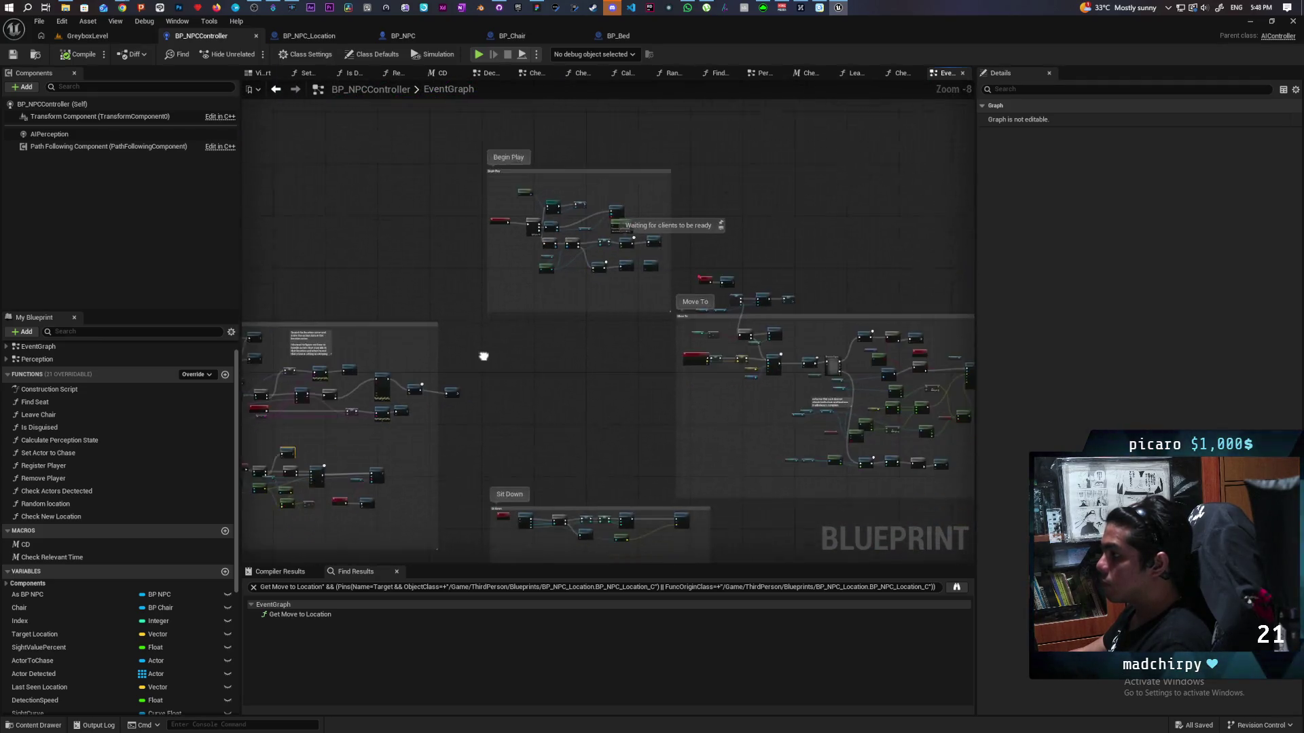
left_click(686, 263)
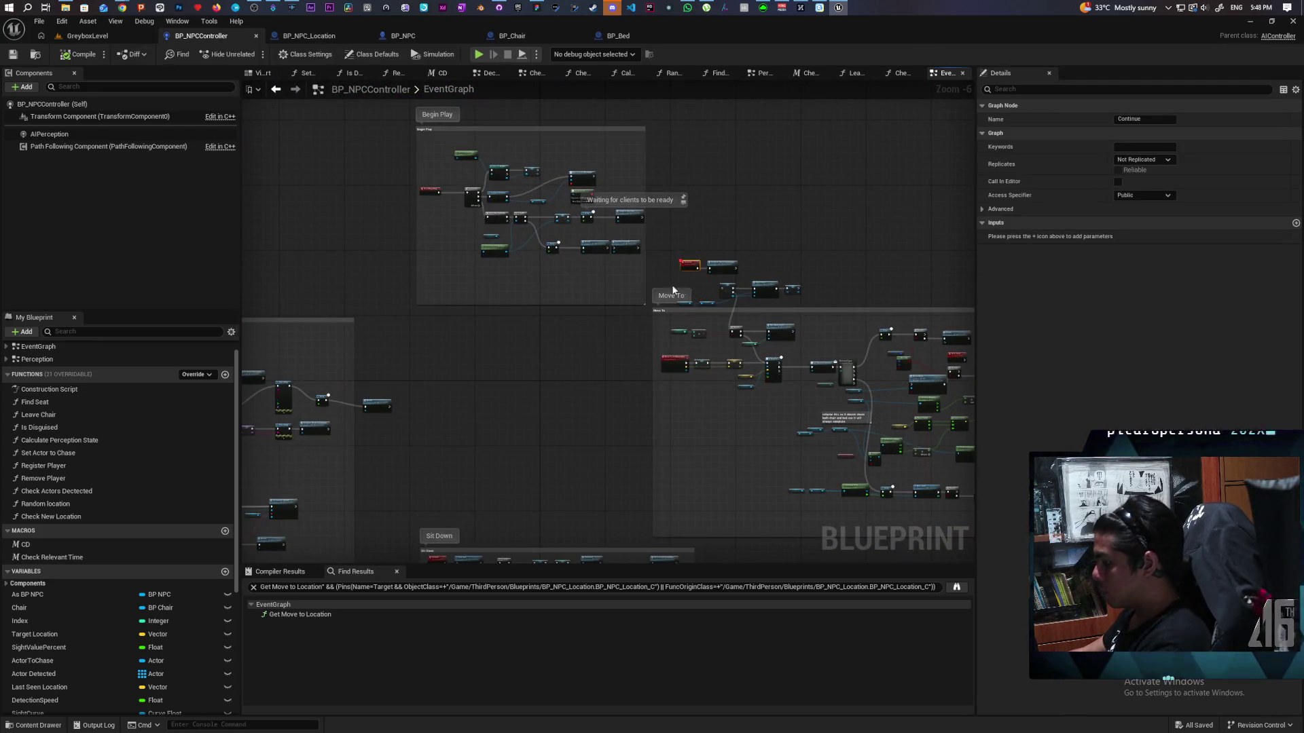
left_click(87, 36)
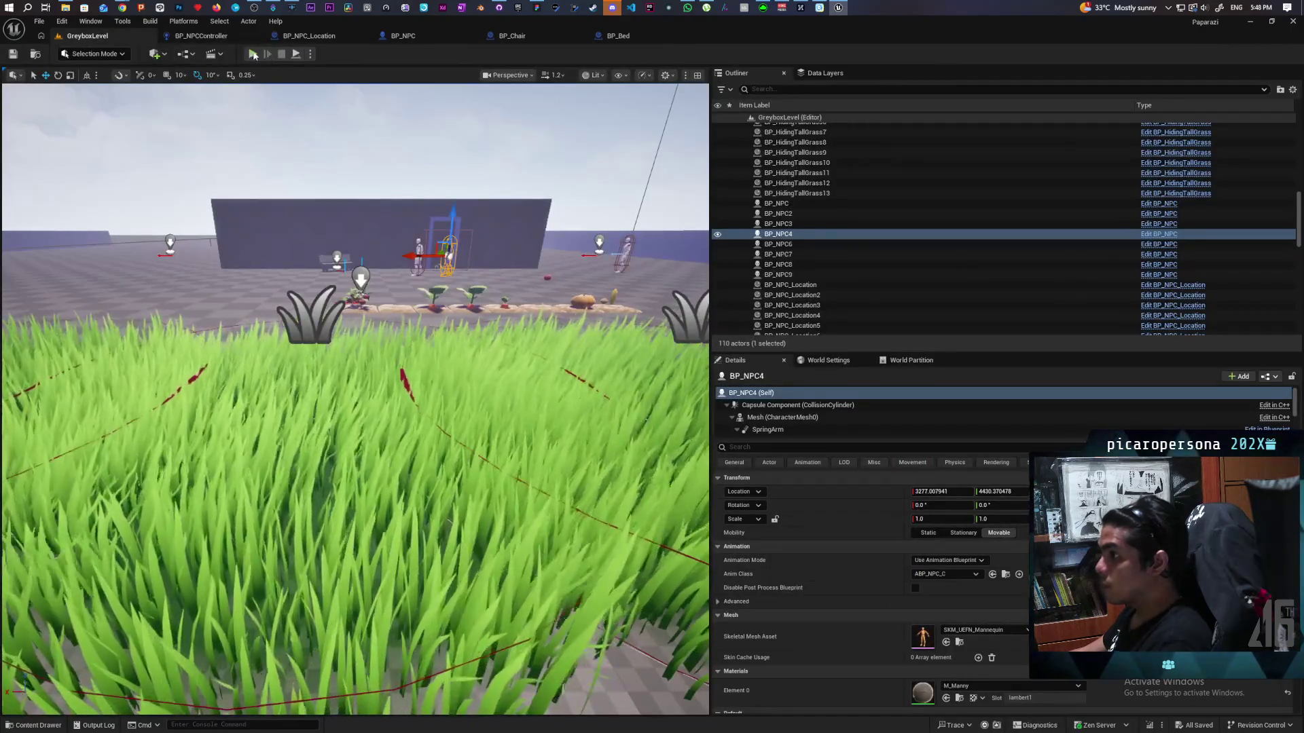
- Play the level, walk up to the bench-sitting NPC, back into the tall grass, then stop
left_click(252, 54)
key("w")
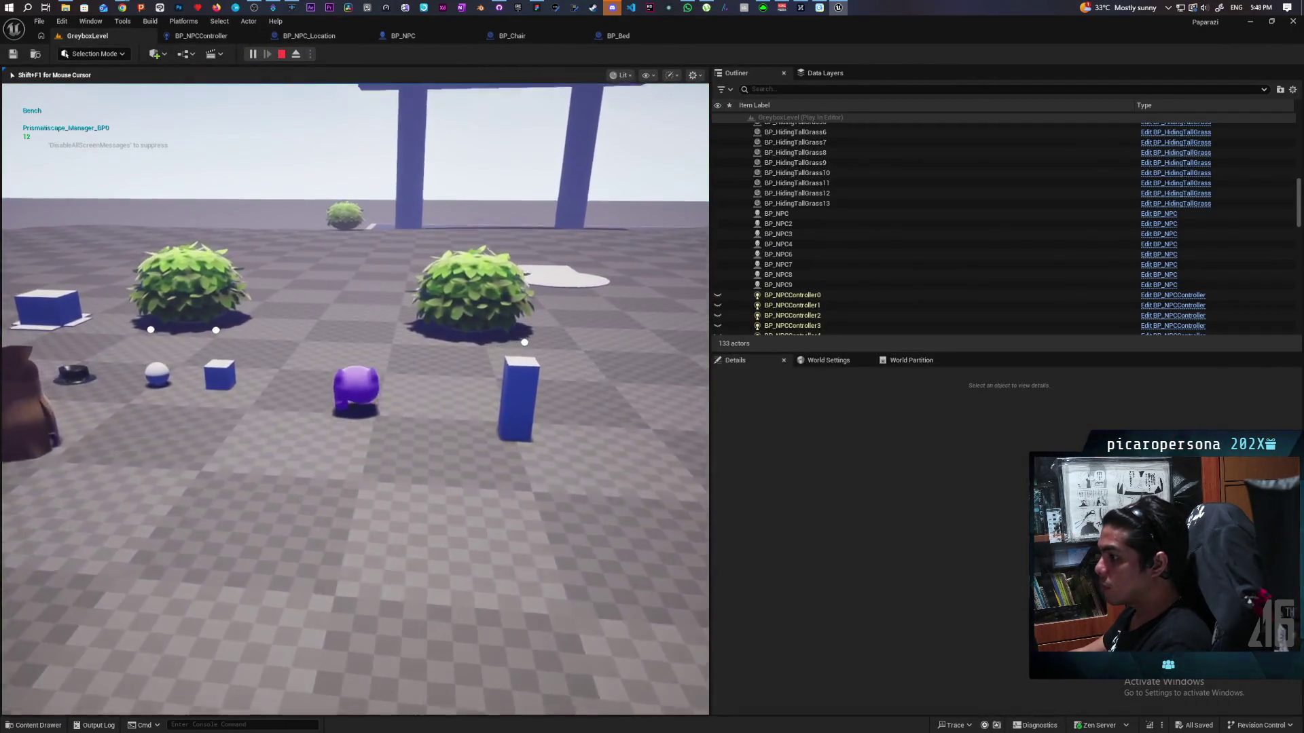
key("w")
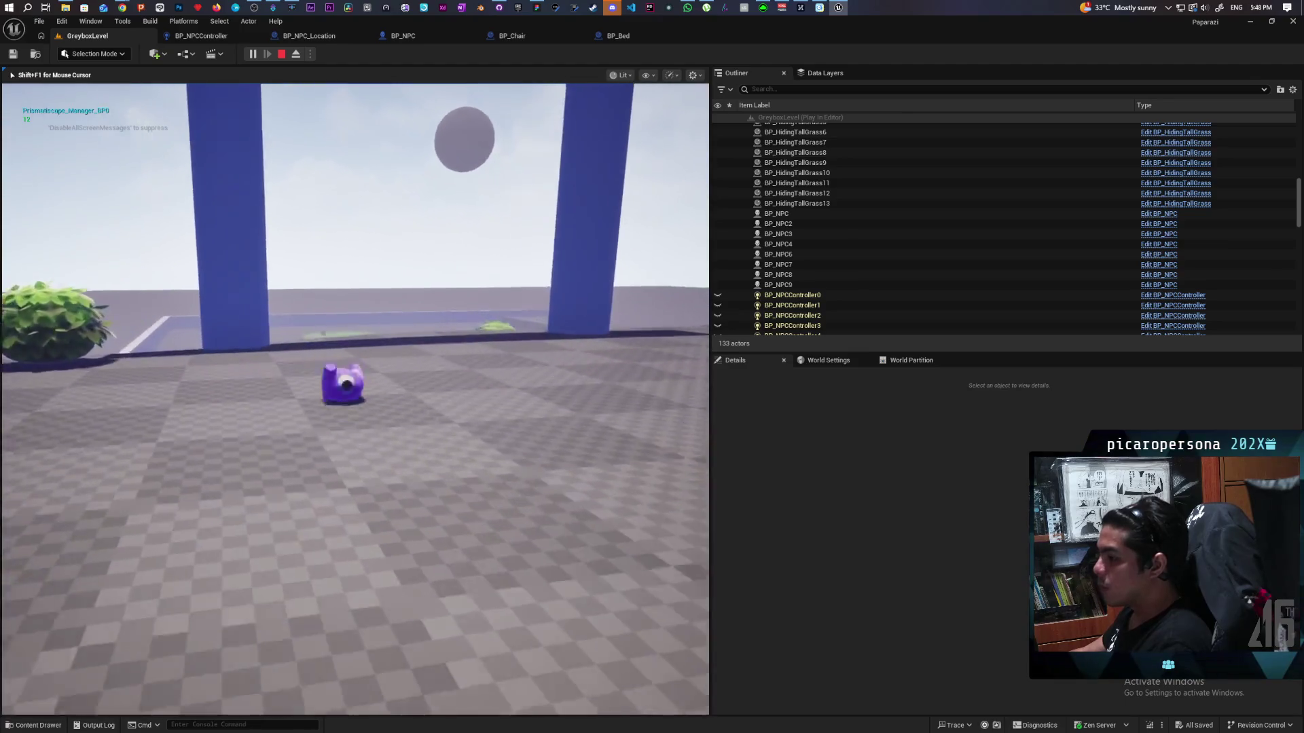
key("w")
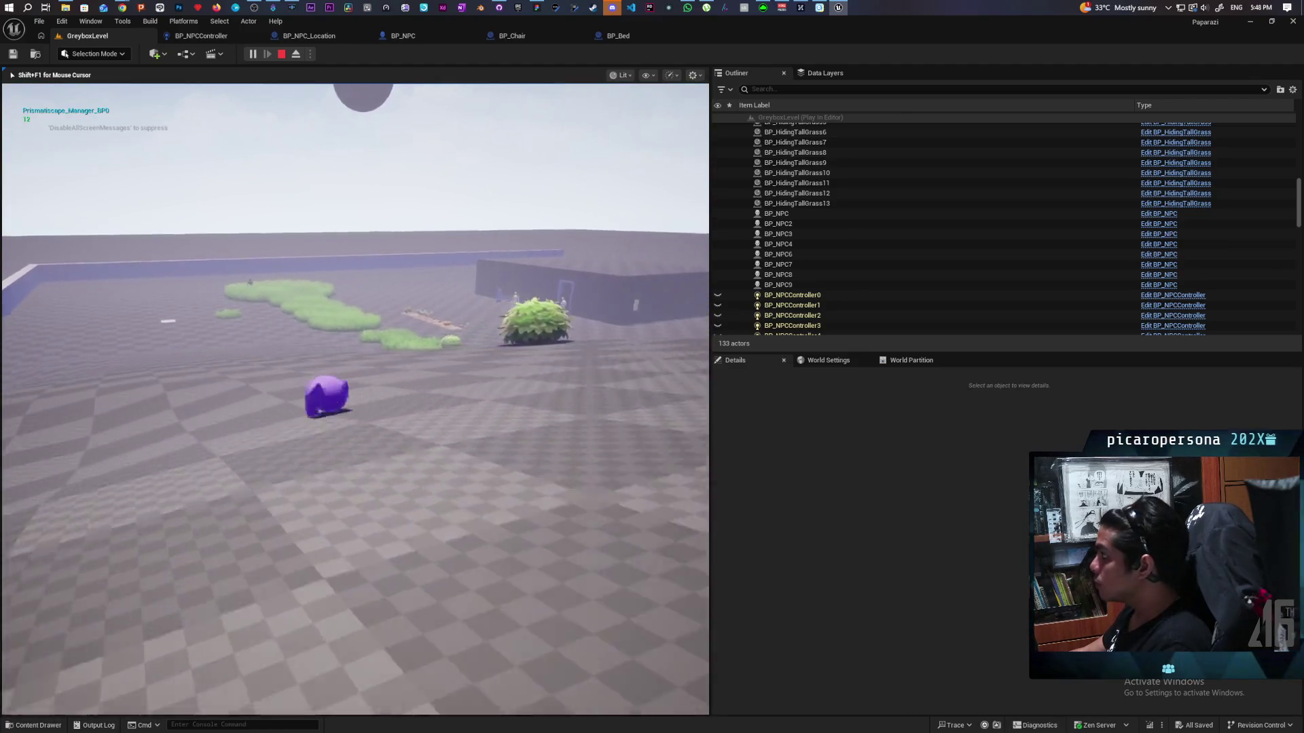
key("w")
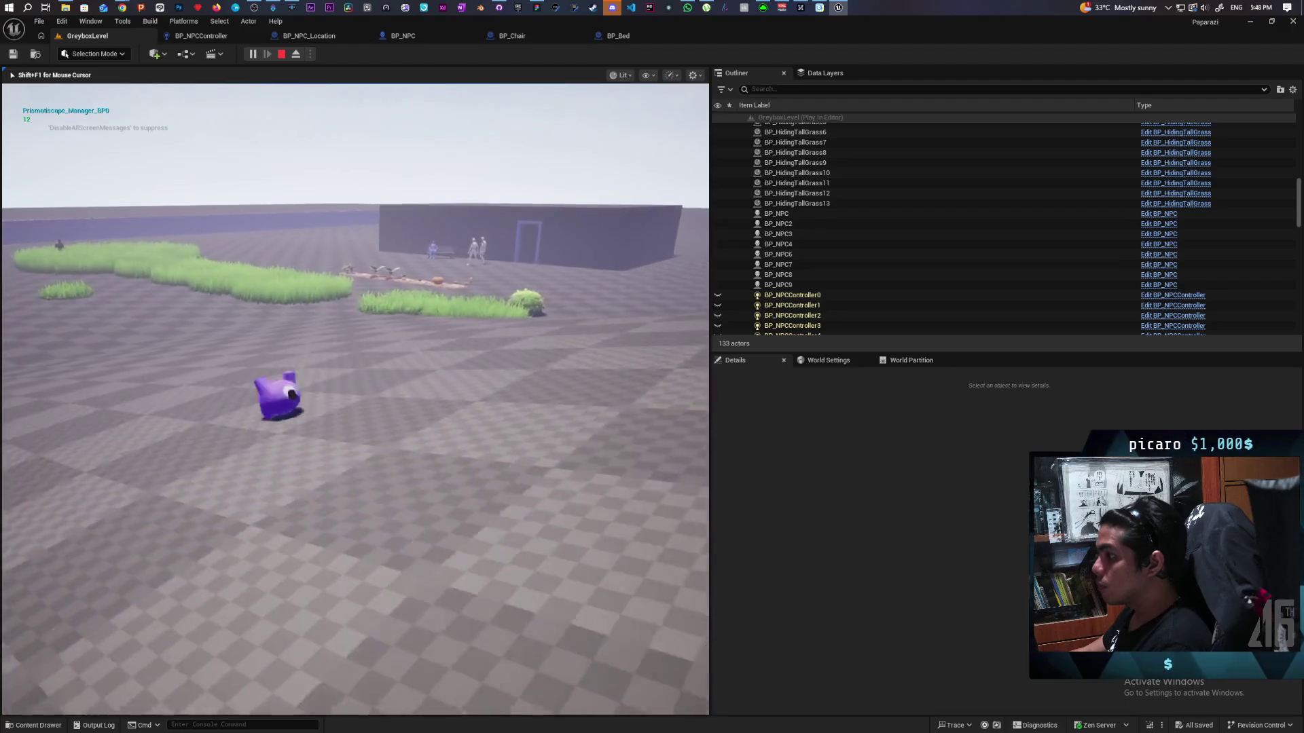
key("w")
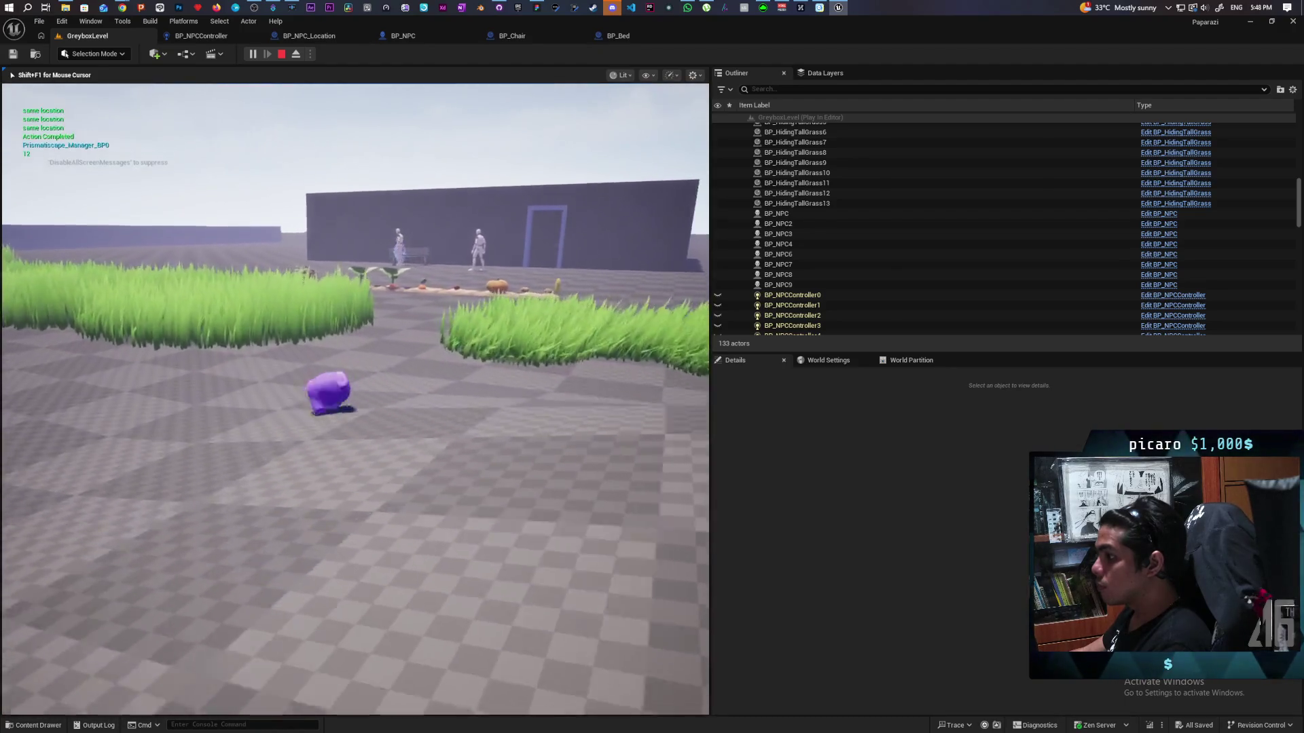
key("w")
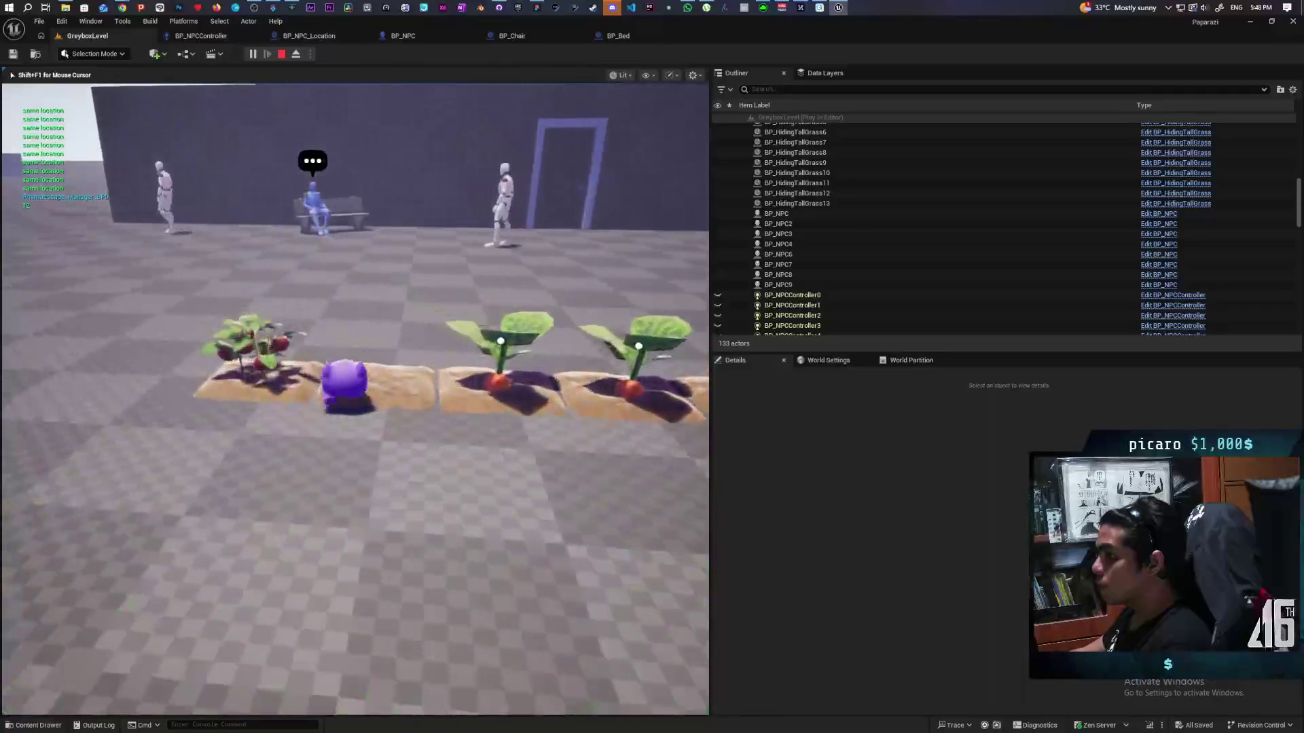
key("a")
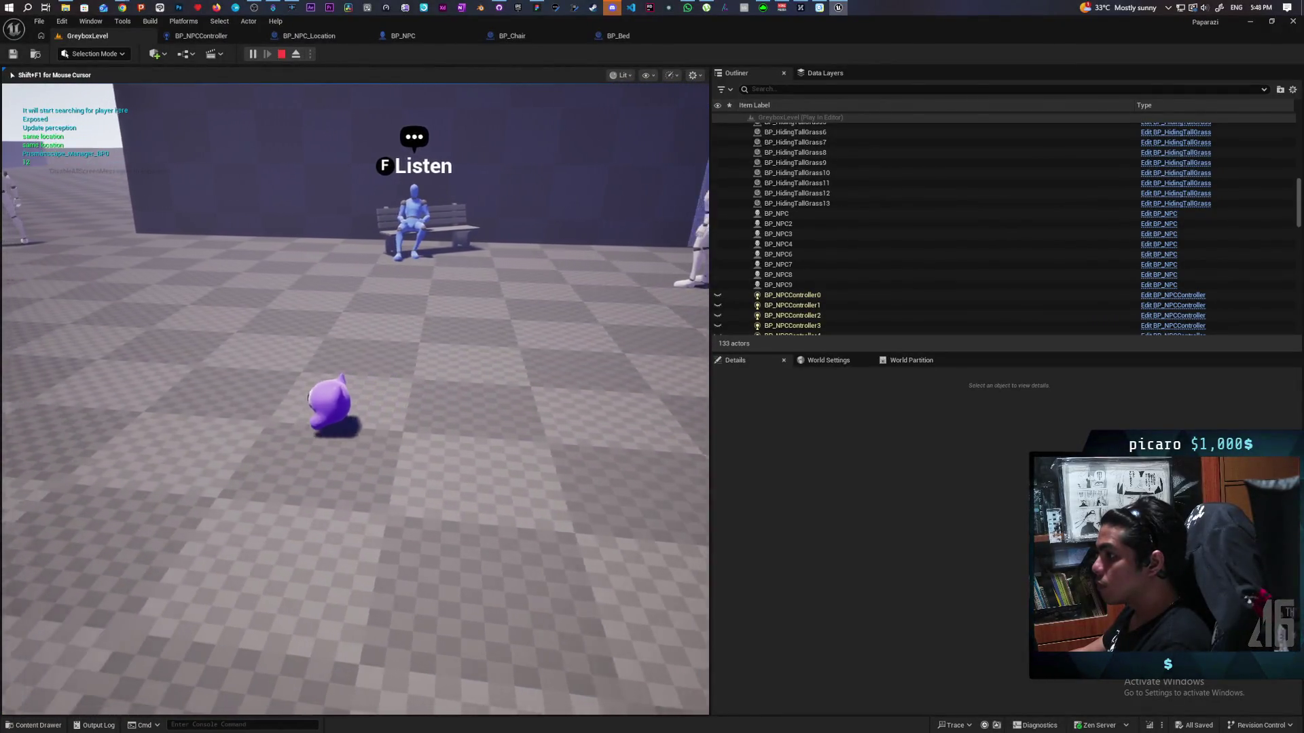
key("s")
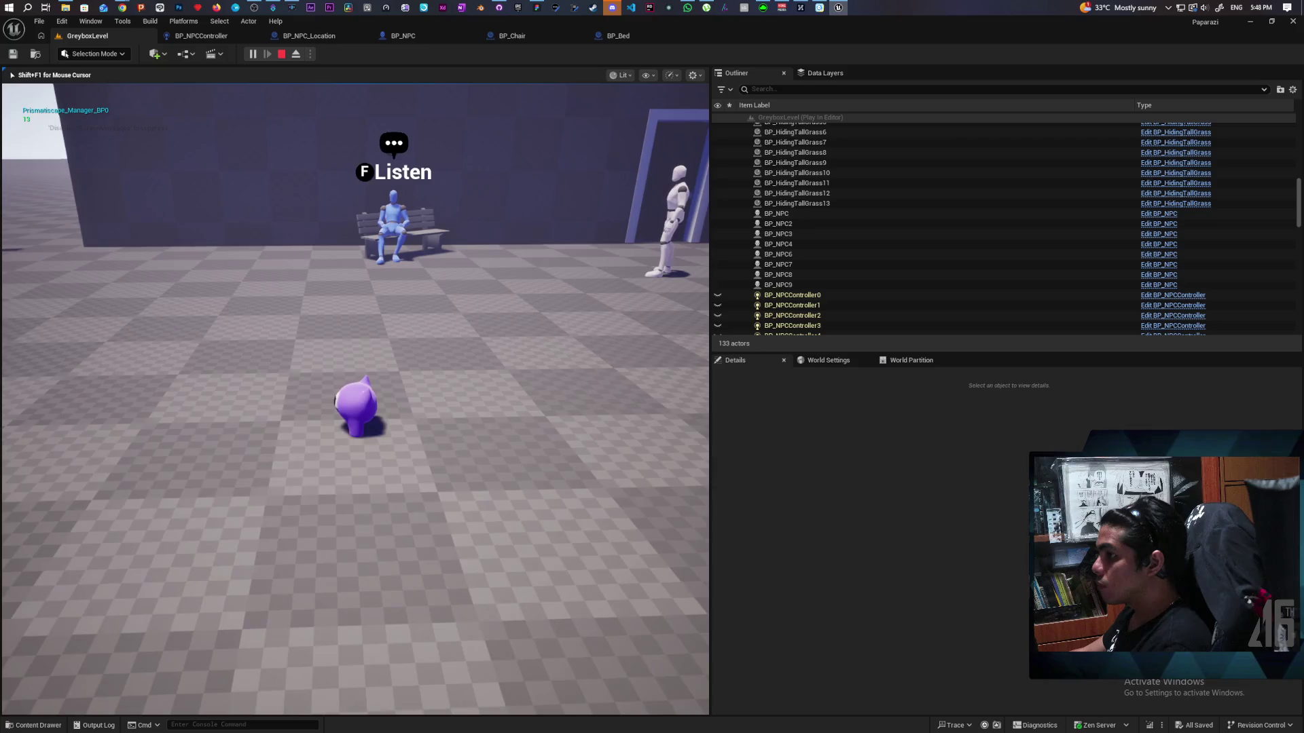
key("s")
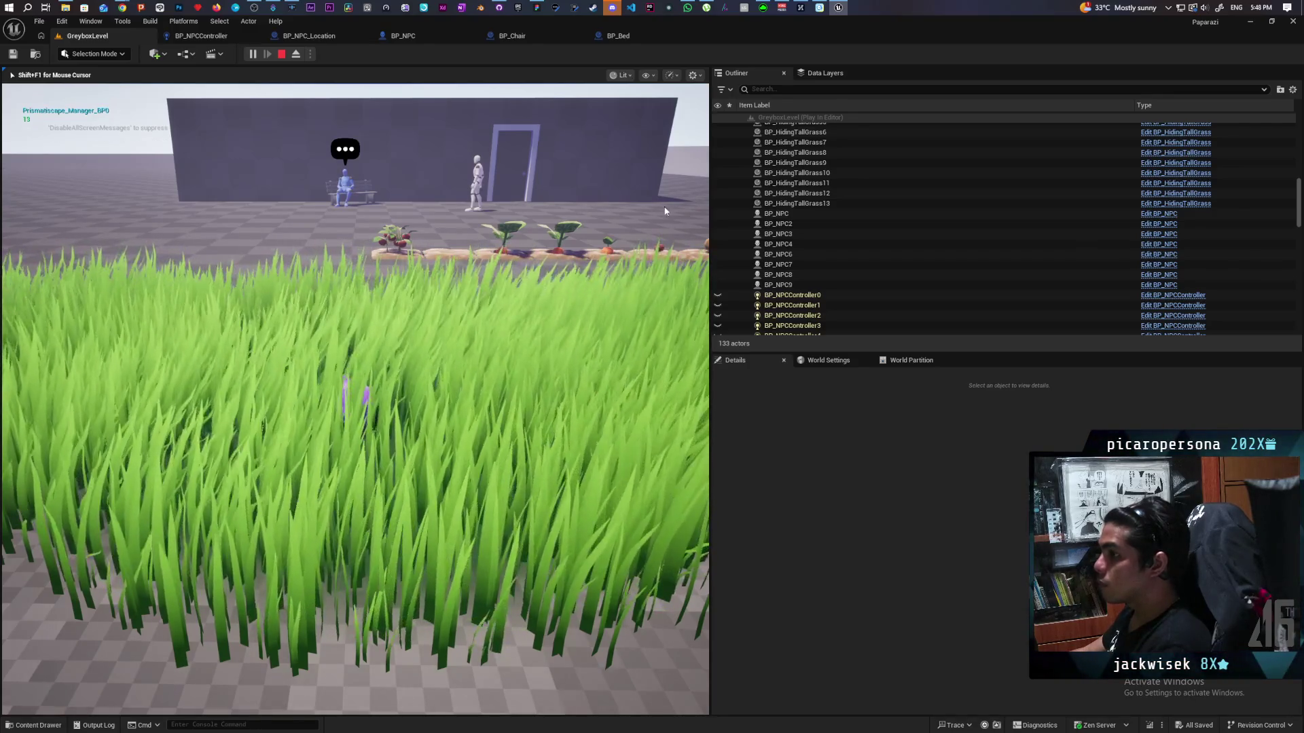
key("Escape")
left_click(224, 36)
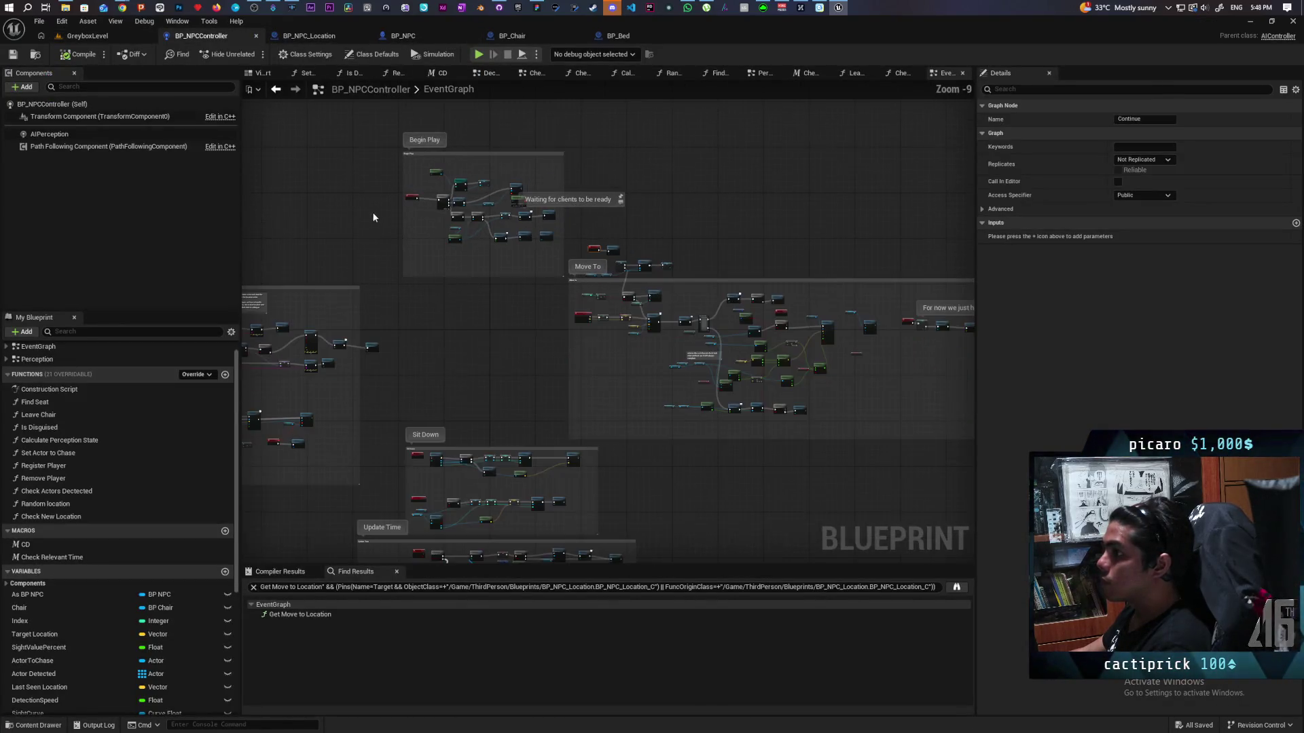
- Inspect the Move To logic, nudge the Self node right, and select the Continue event
scroll(400, 300, "up", 2)
scroll(400, 300, "up", 3)
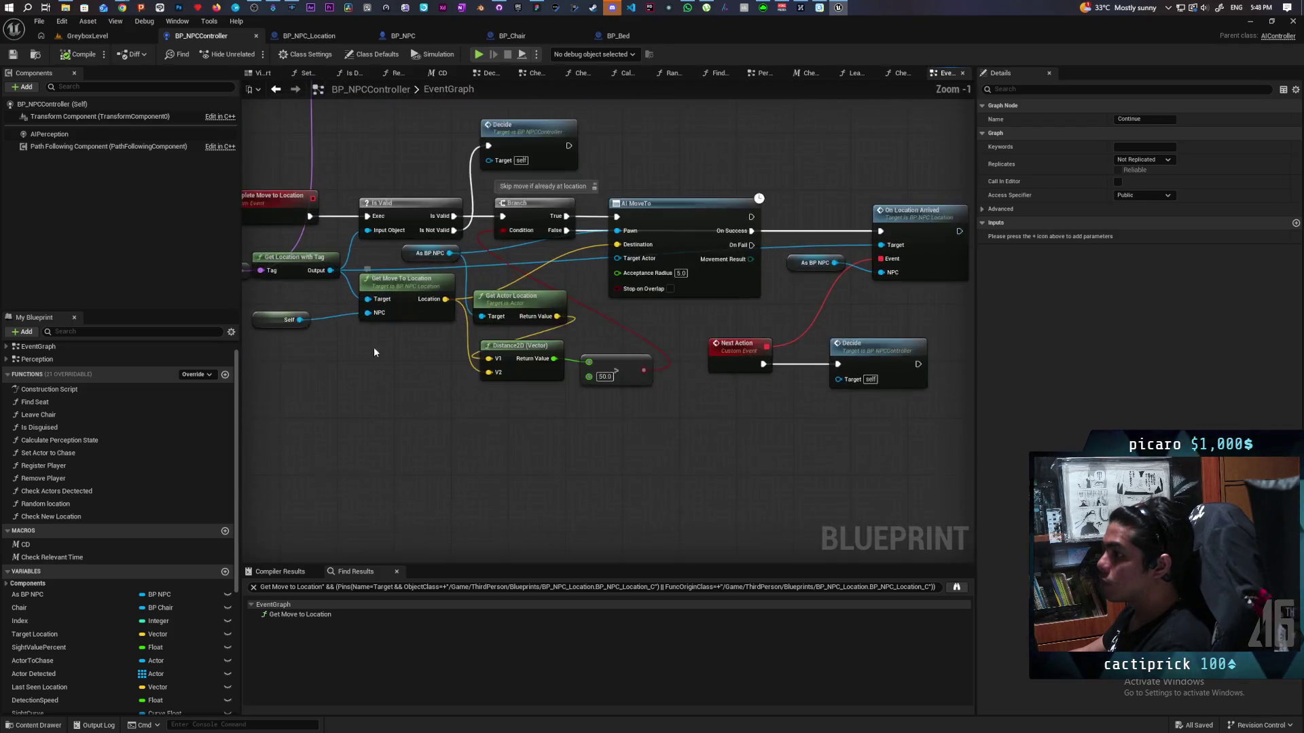
left_click_drag(399, 364, 415, 368)
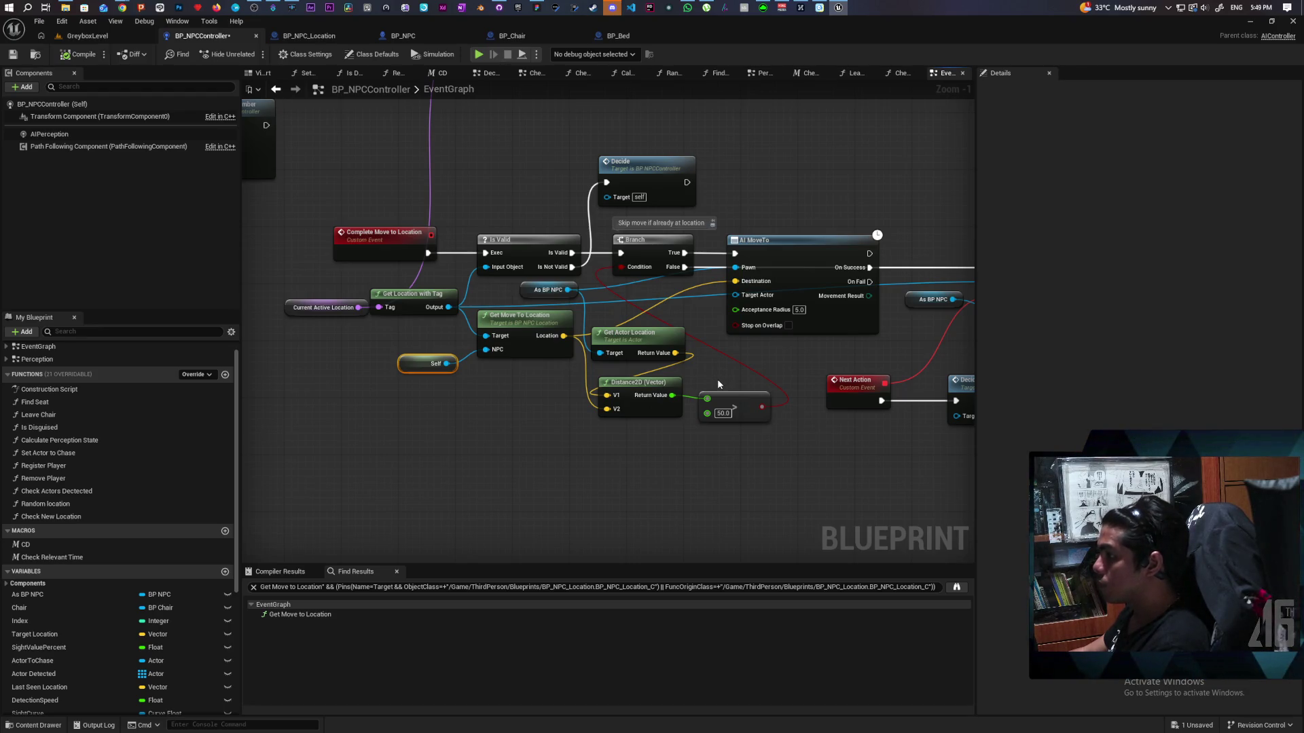
mouse_move(717, 380)
left_mouse_down()
mouse_move(493, 475)
mouse_move(556, 421)
left_mouse_up()
scroll(556, 421, "down", 4)
mouse_move(739, 360)
left_mouse_down()
mouse_move(604, 435)
mouse_move(551, 431)
left_mouse_up()
scroll(583, 406, "up", 3)
left_click(583, 406)
left_click(108, 34)
key("alt+p")
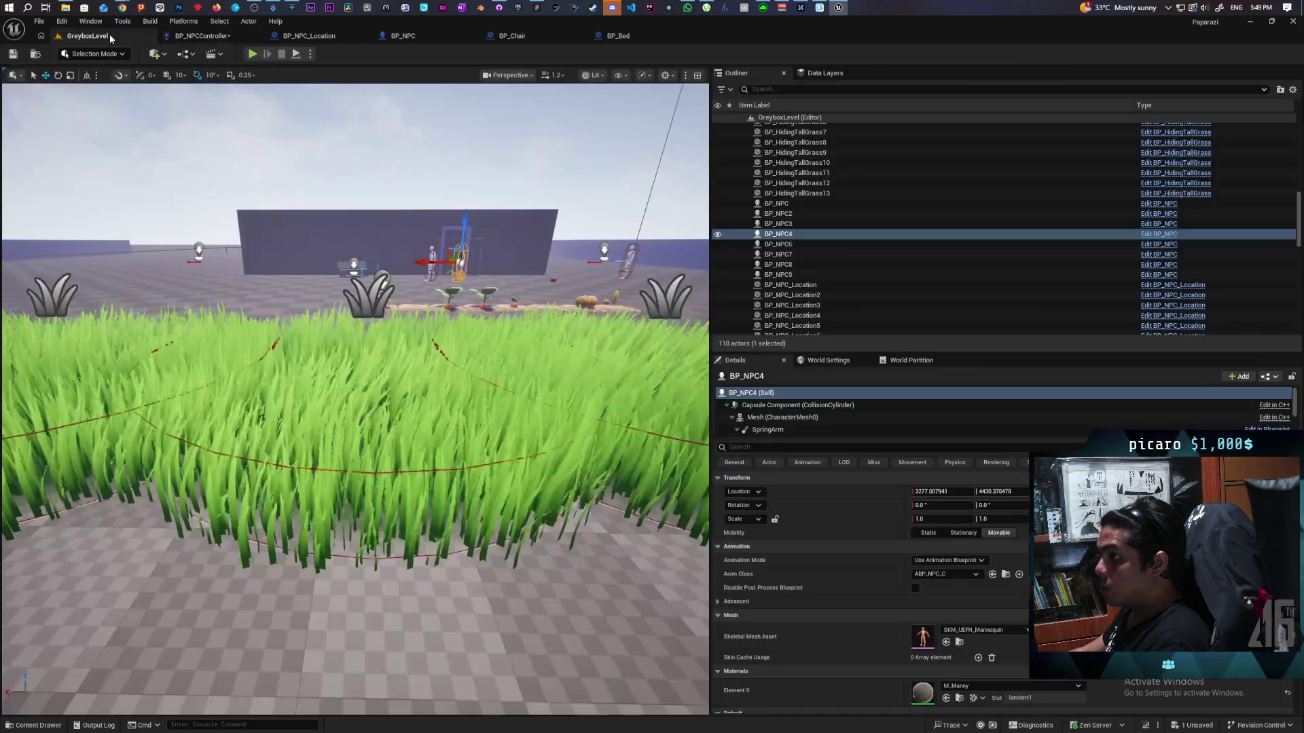
key("w")
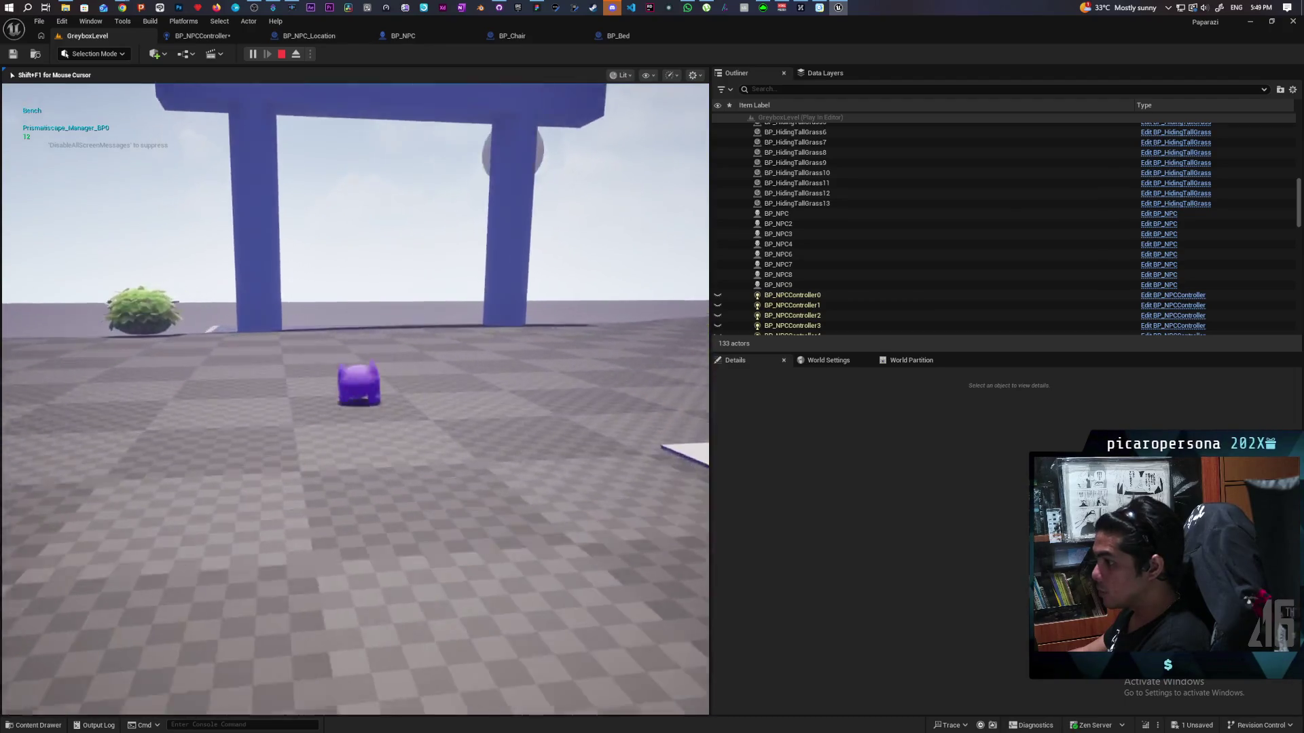
key("s")
key("w")
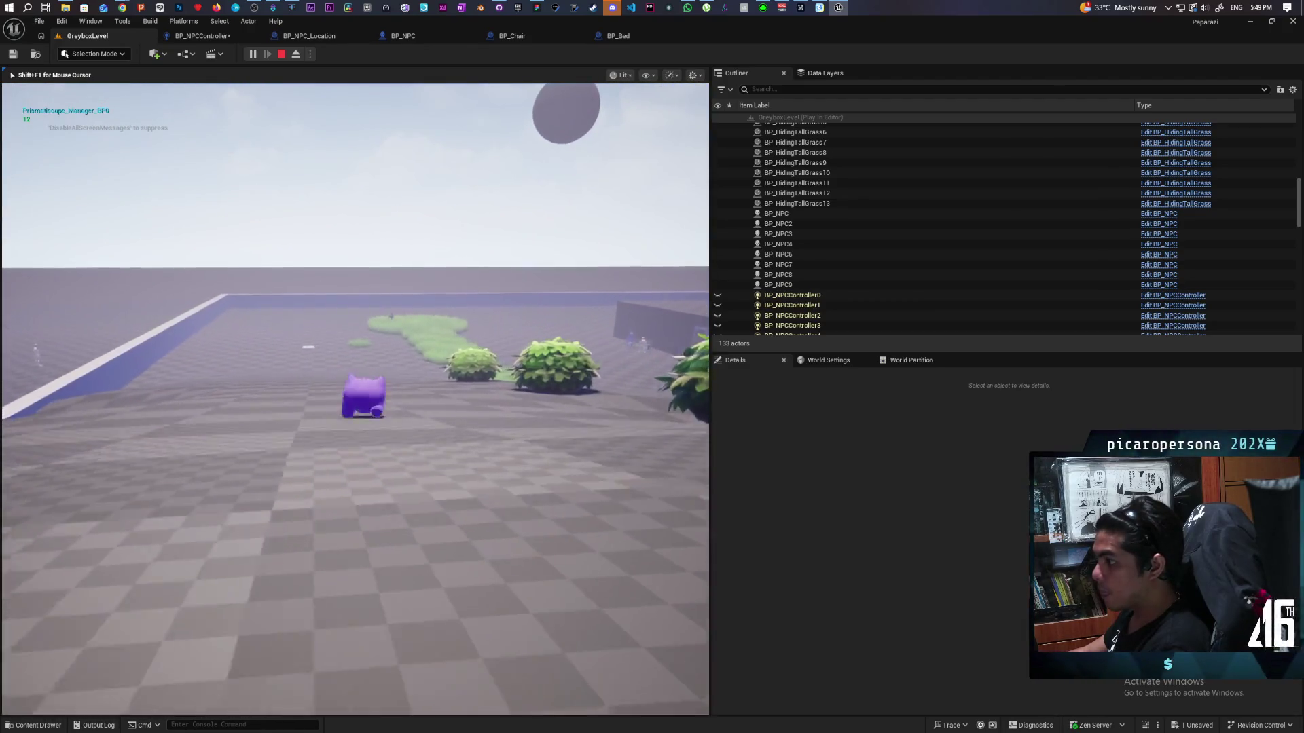
key("a")
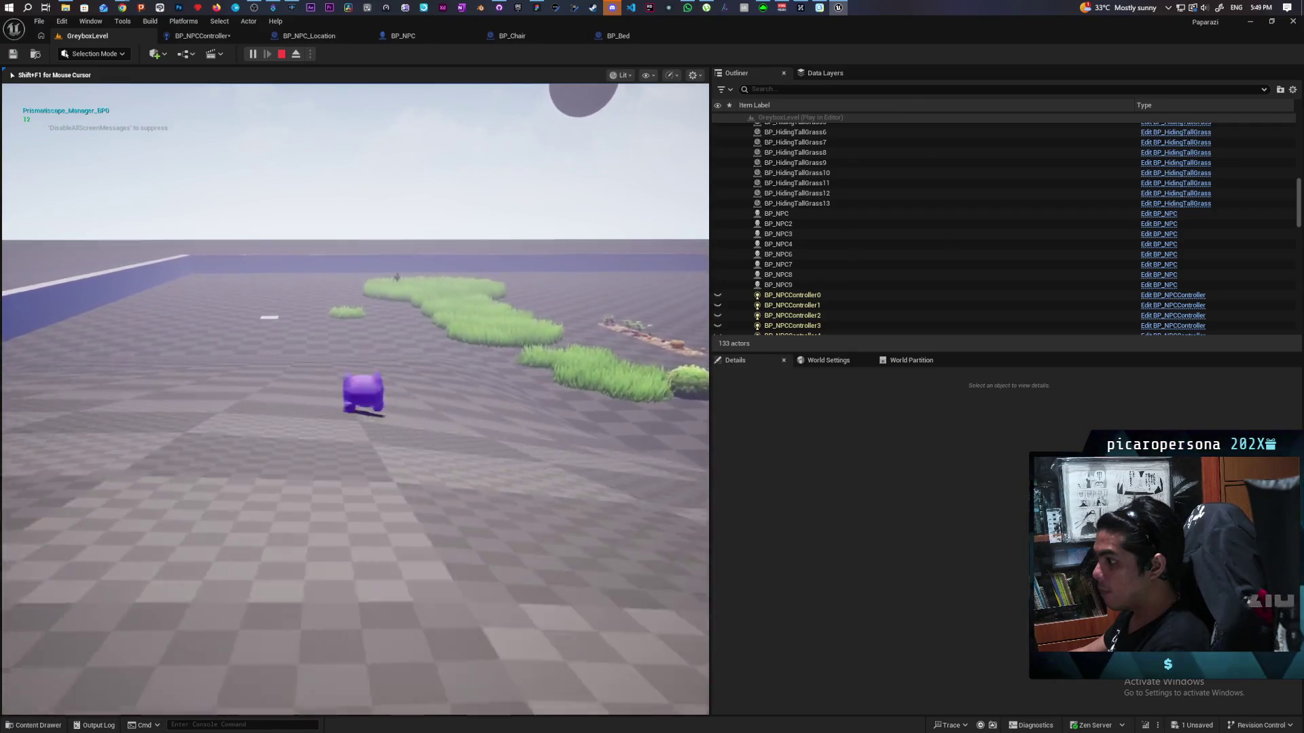
key("w")
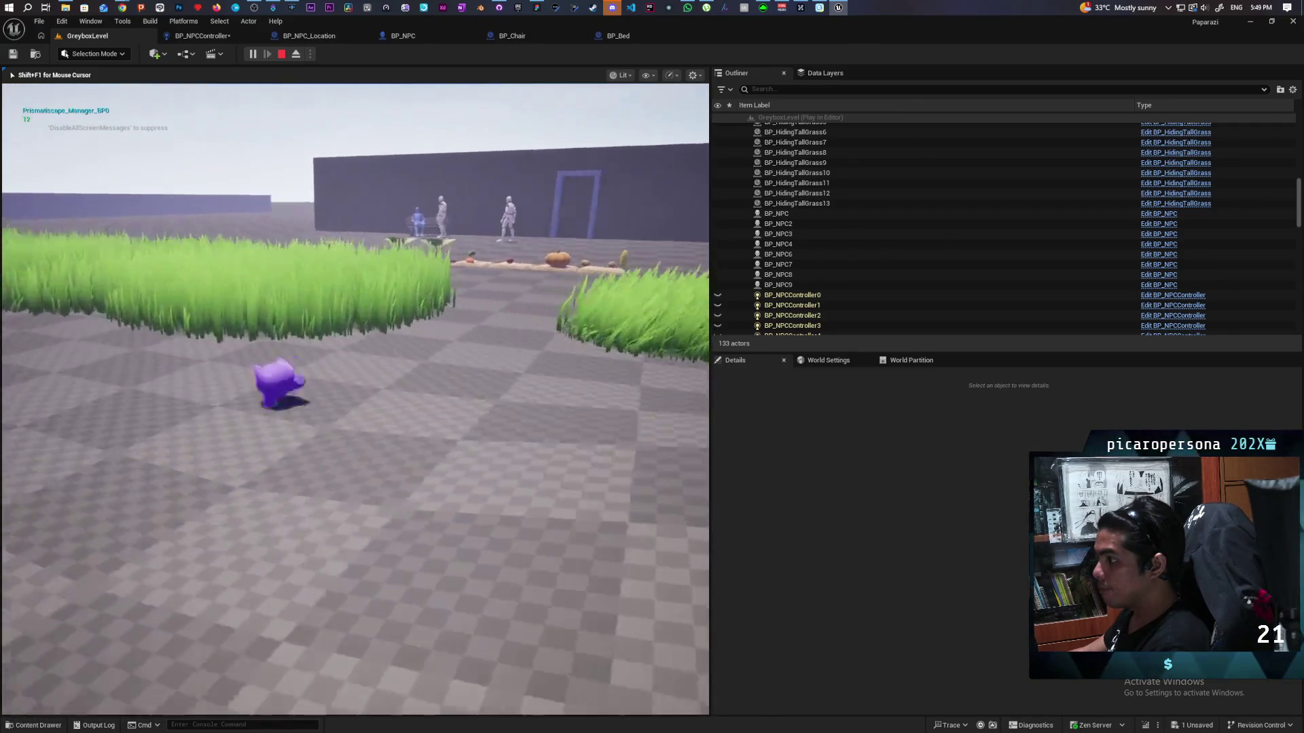
key("w")
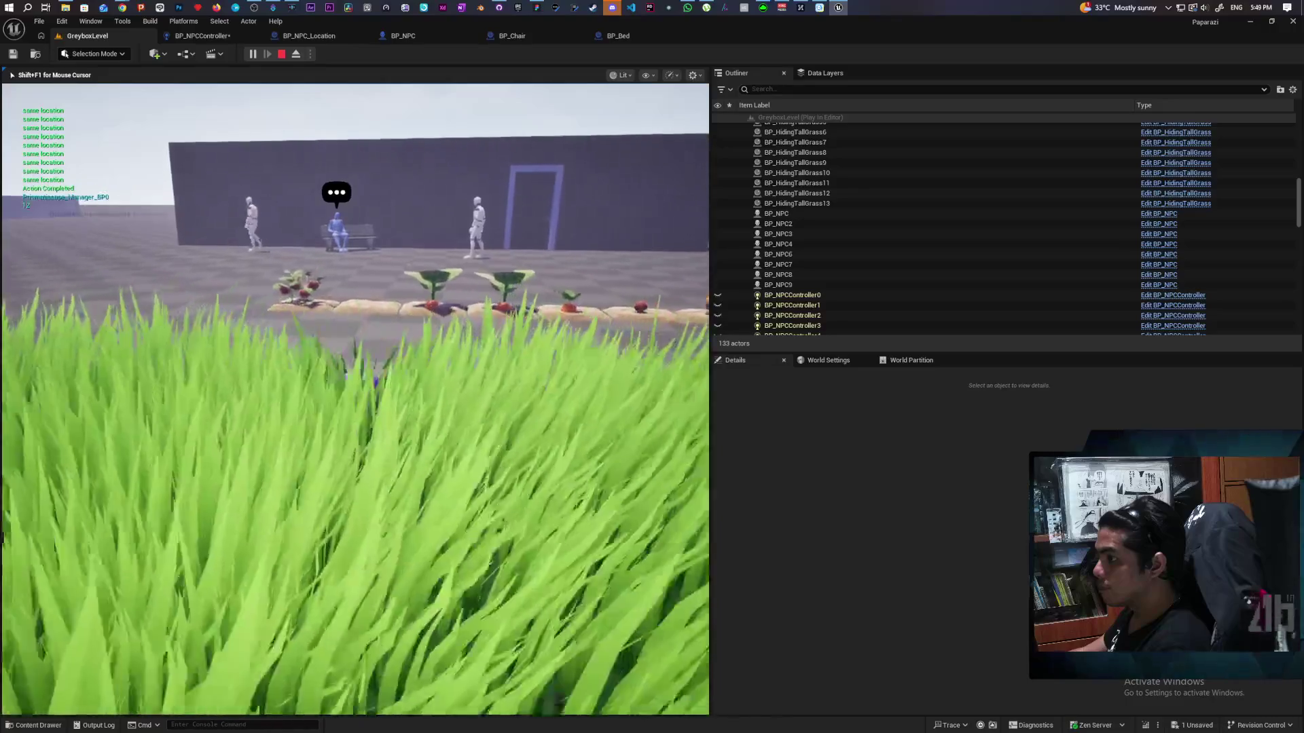
key("w")
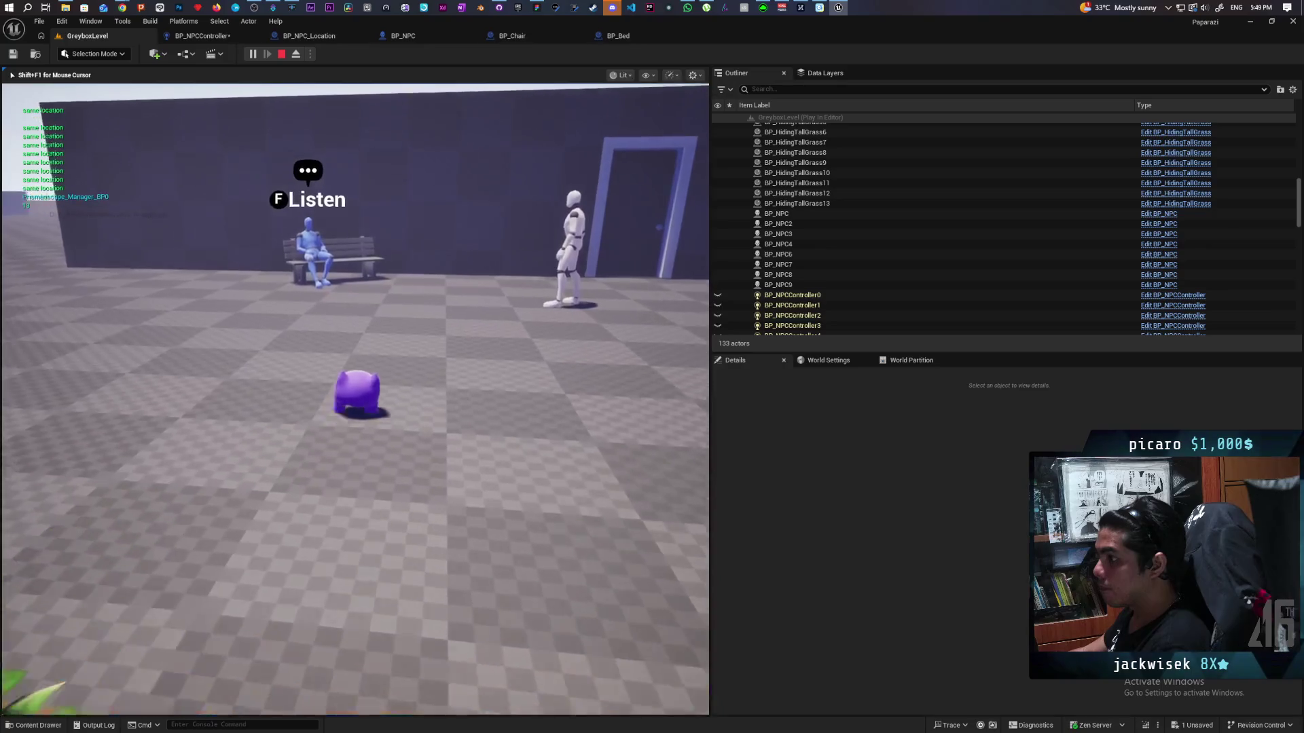
key("Escape")
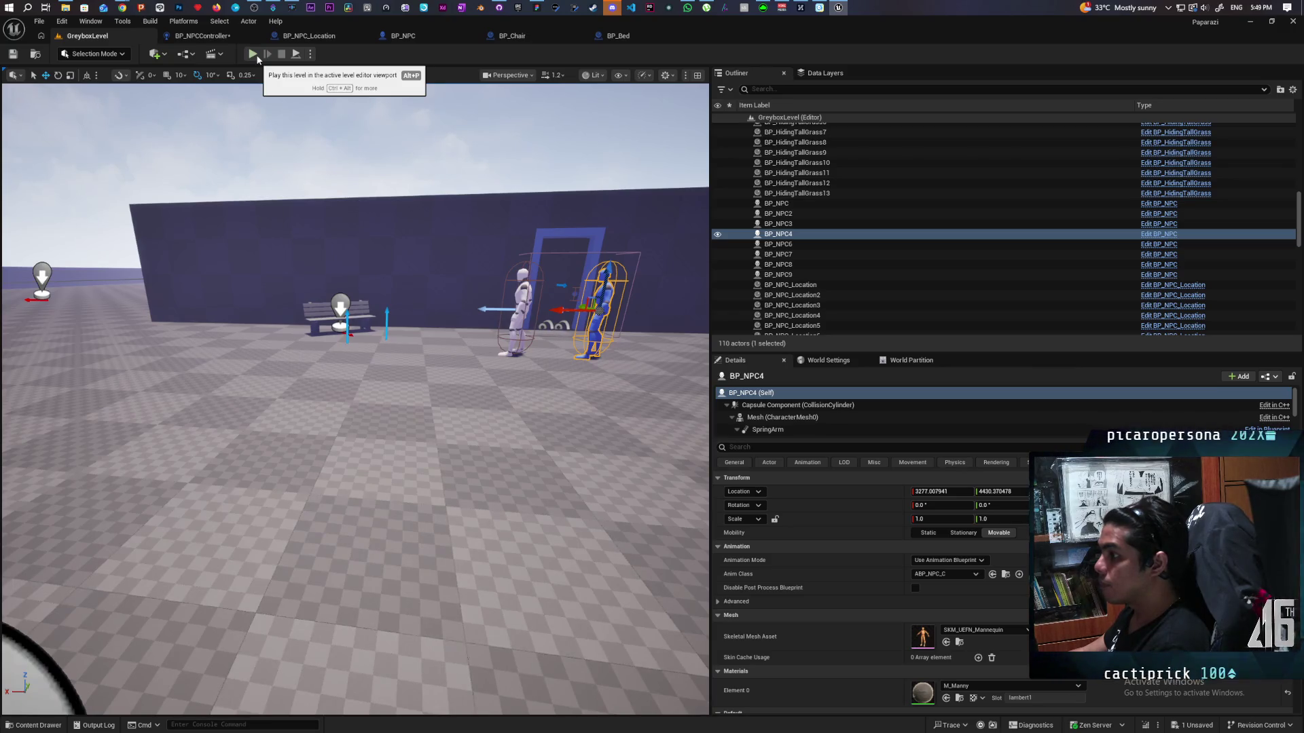
- Walk through the grass to the bench NPC and back off until the Continue breakpoint hits
left_click(257, 57)
key("w")
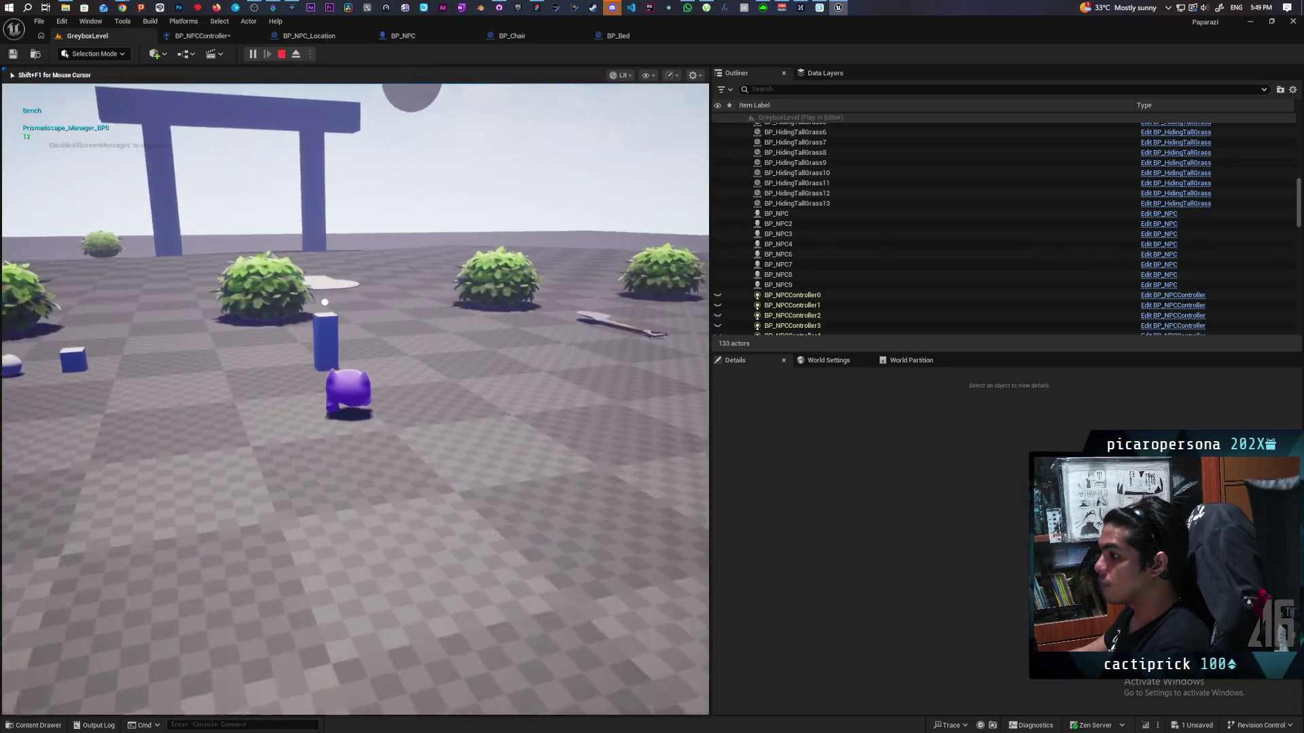
mouse_move(355, 399)
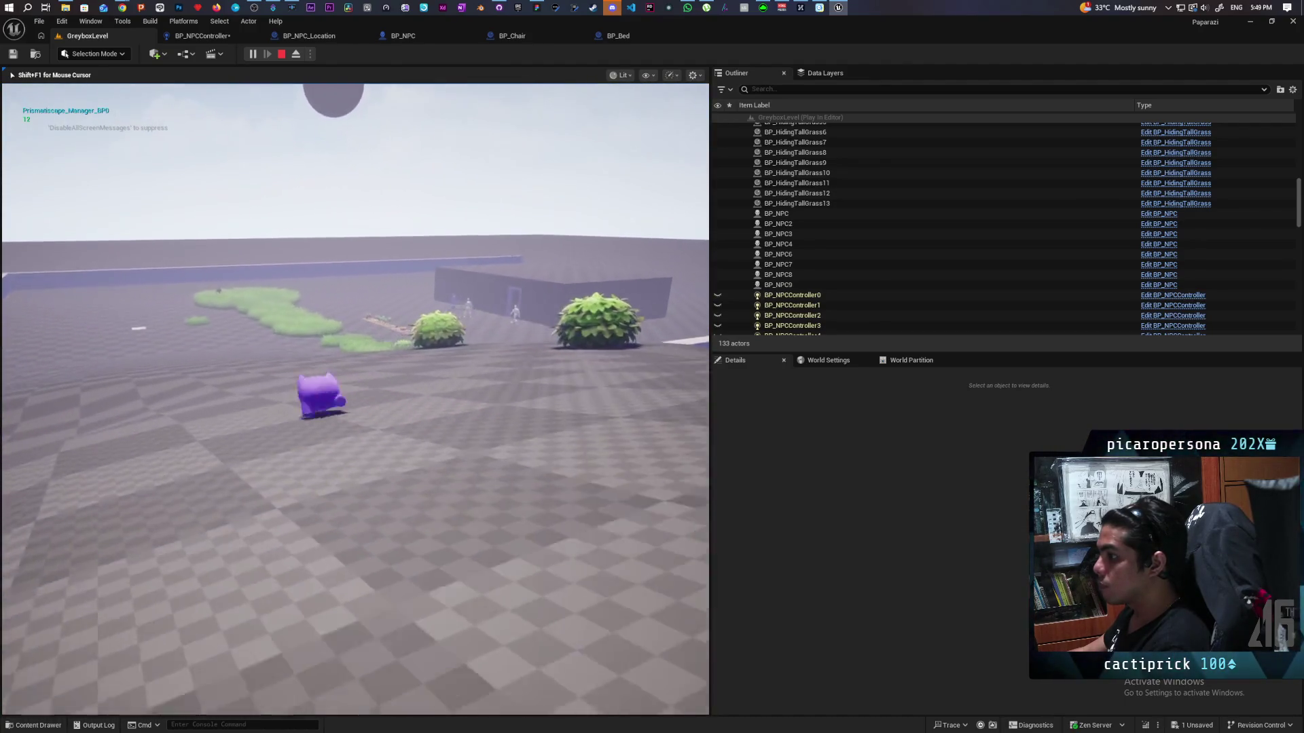
key("space")
key("w")
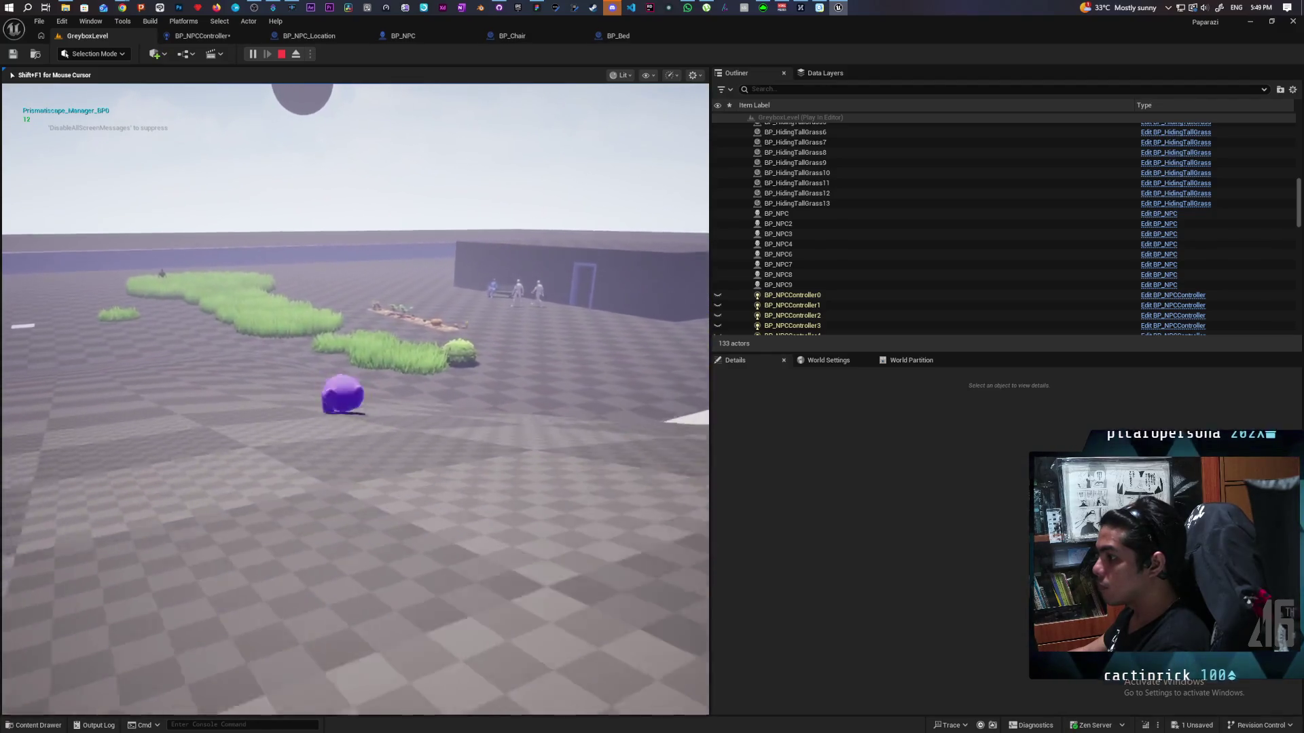
key("w")
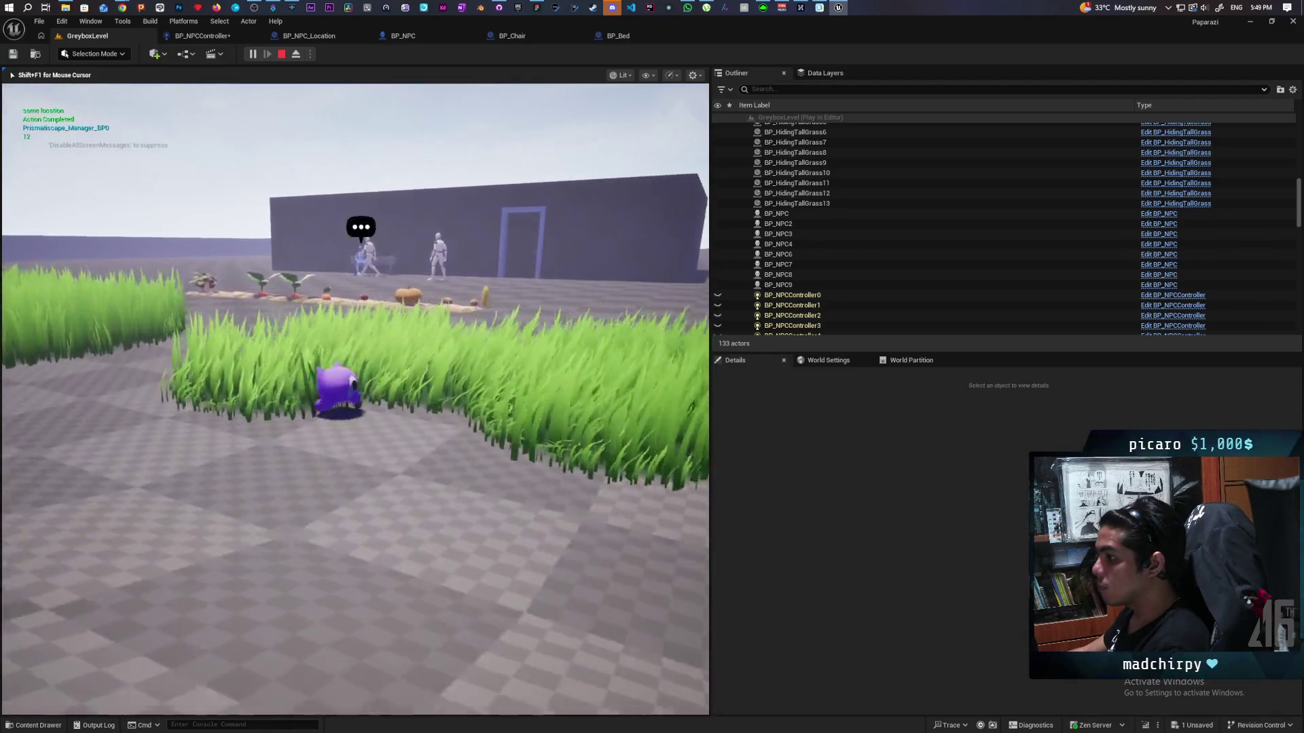
key("w")
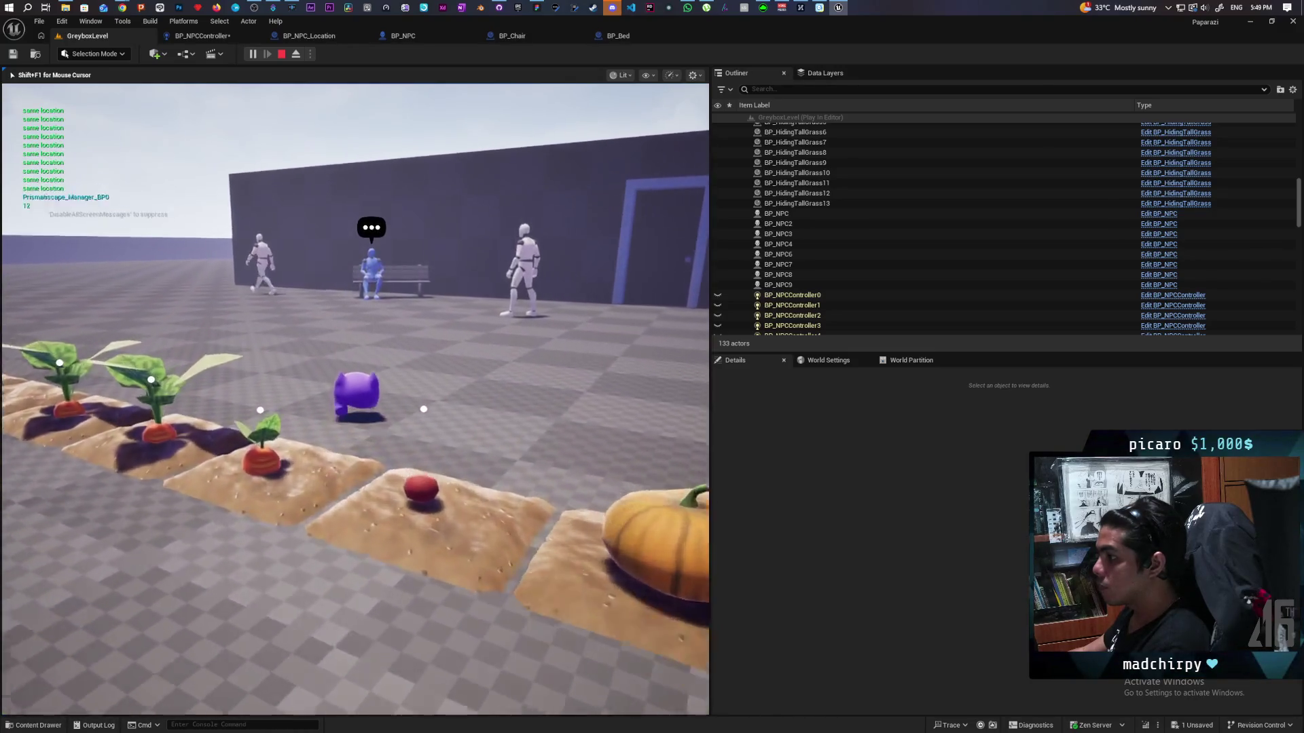
key("s")
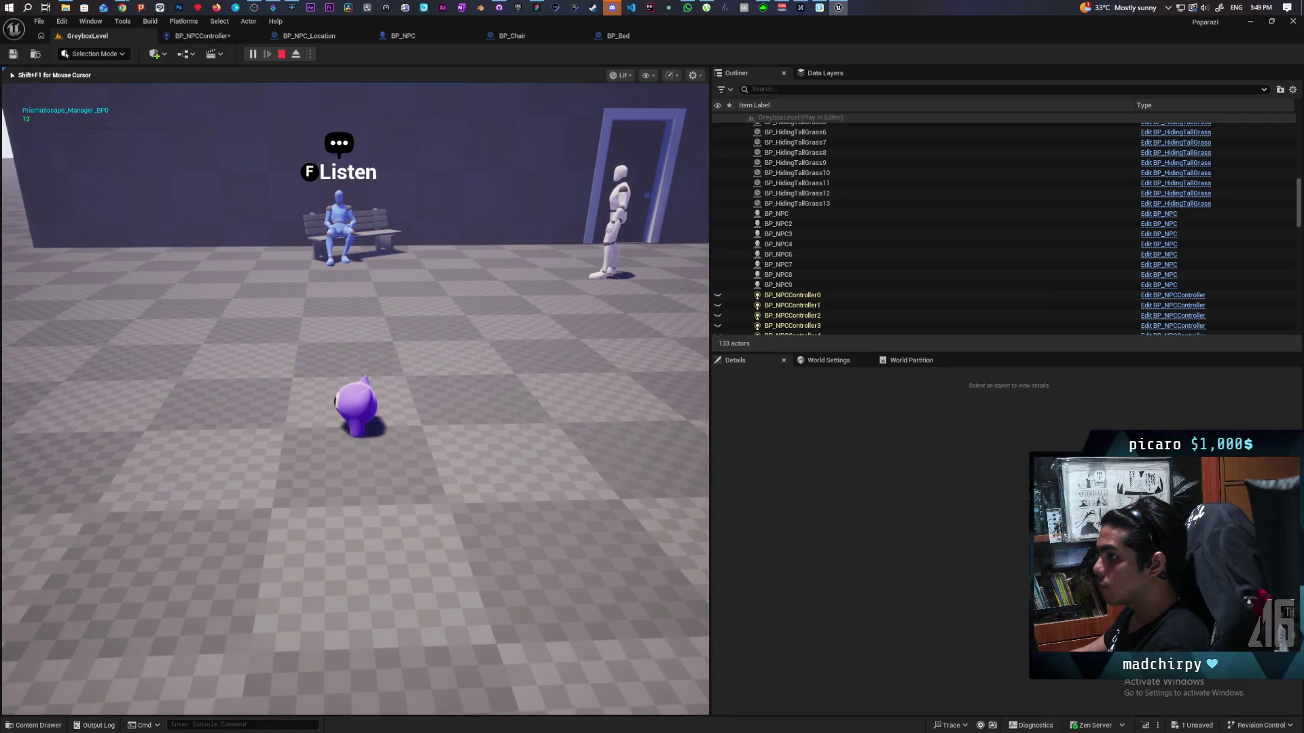
key("s")
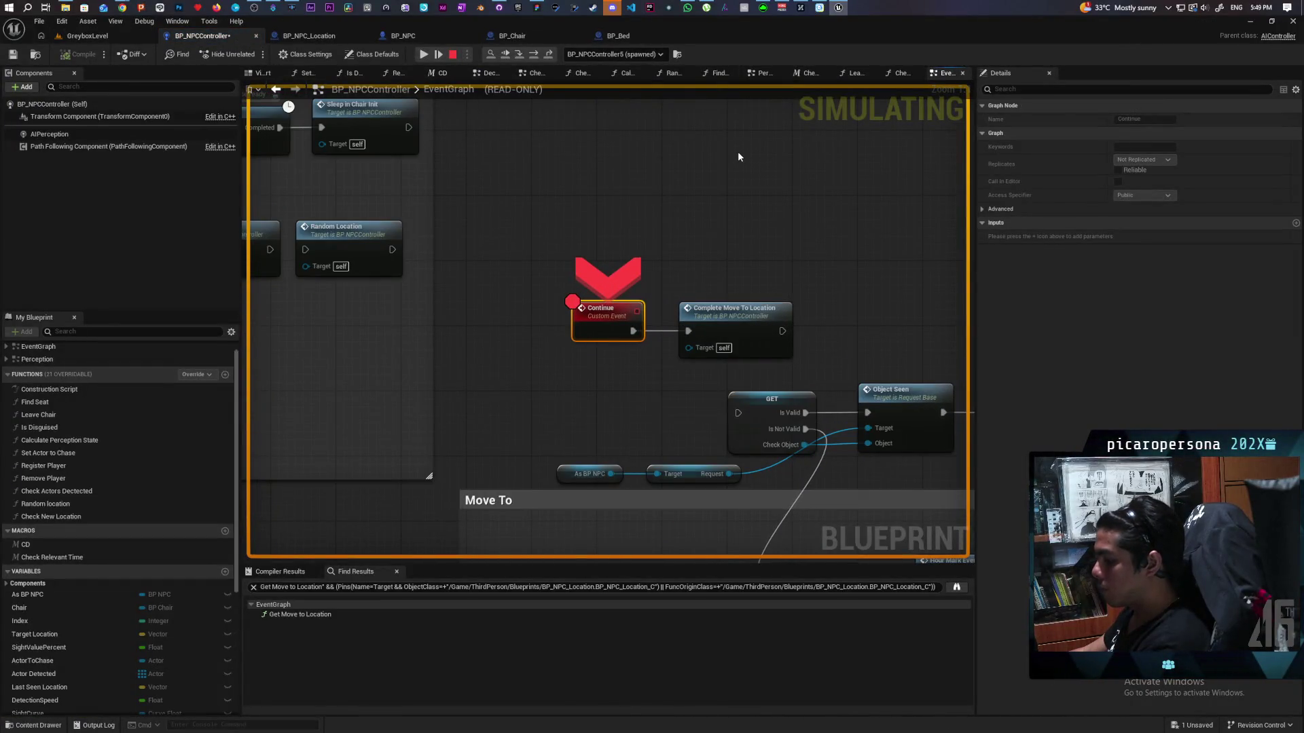
- Step from Continue through Is Valid to the Branch, reading Distance2D as about 134.49
key("F11")
key("F11")
key("F11")
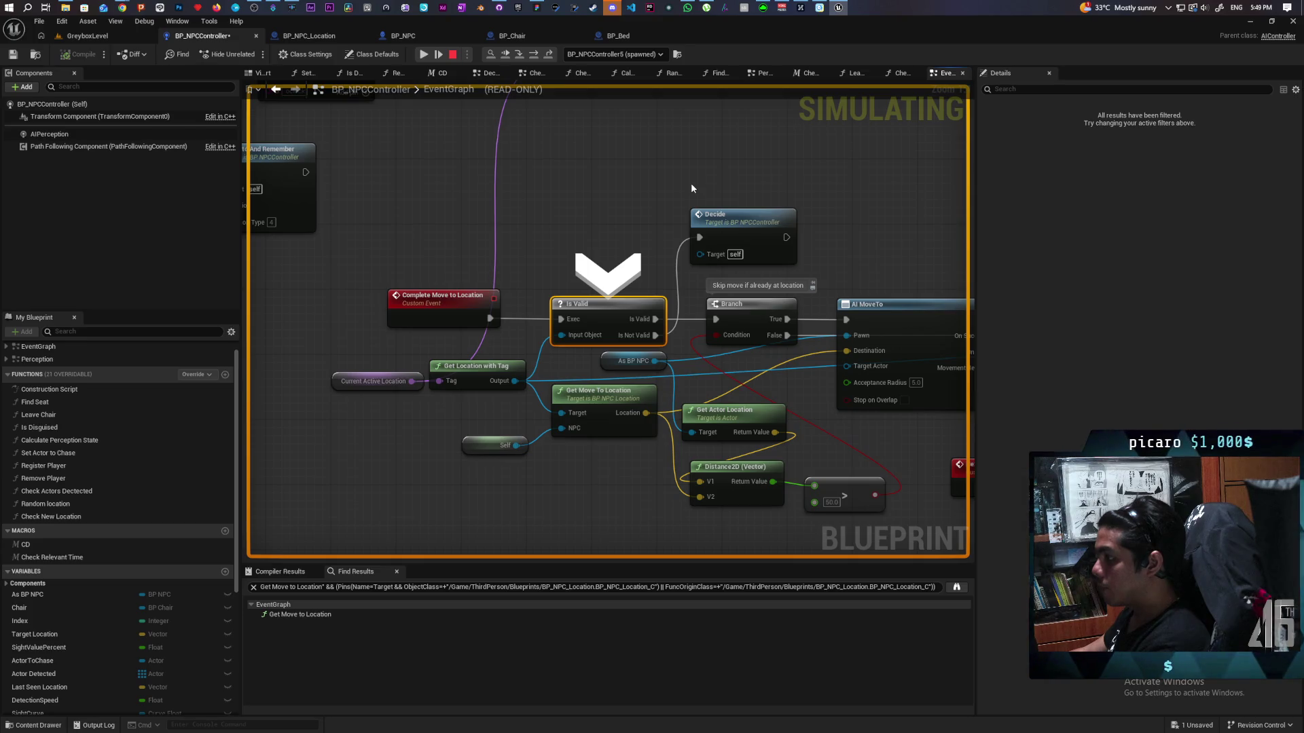
mouse_move(773, 484)
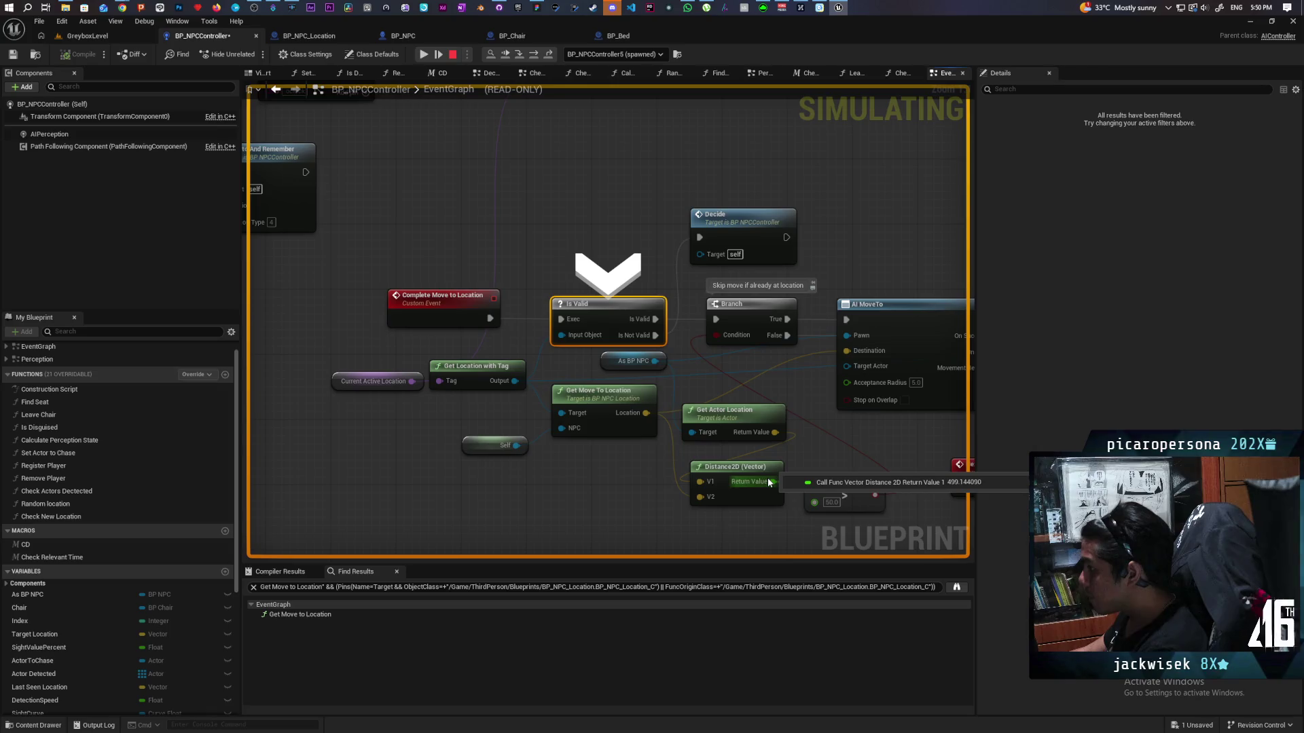
key("F10")
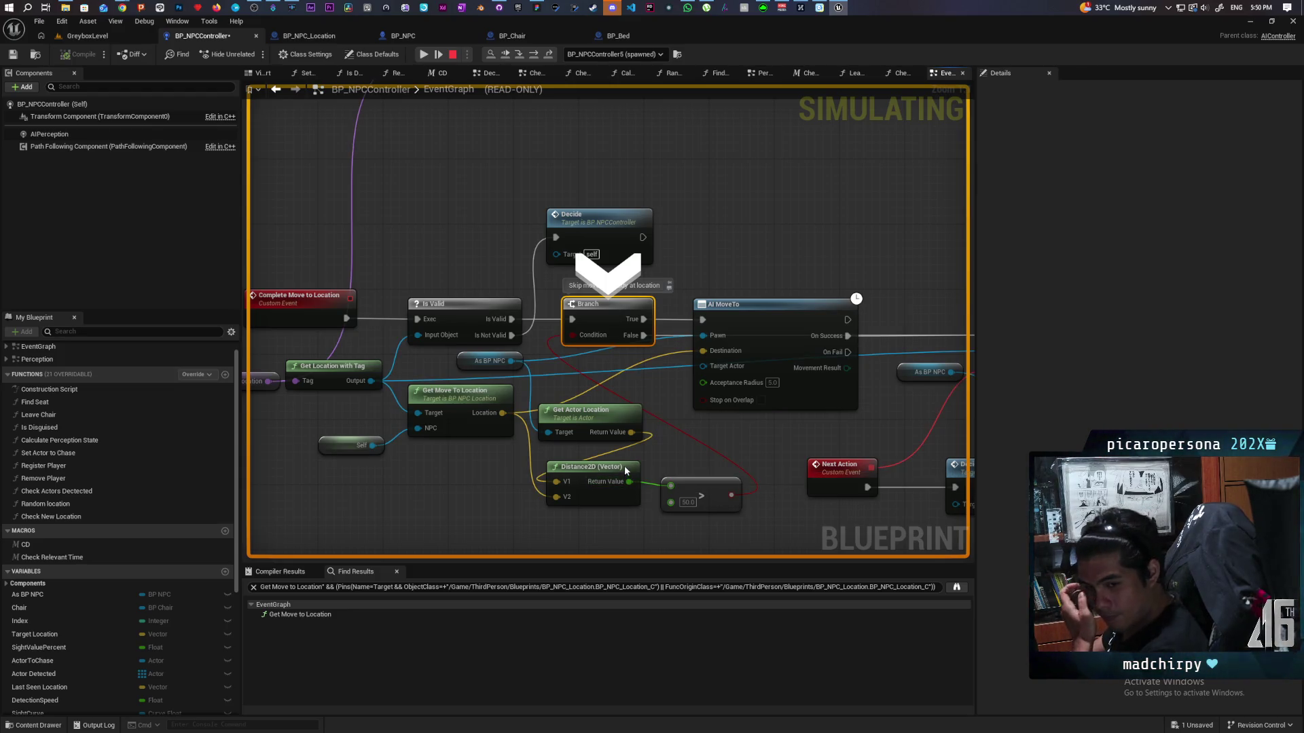
mouse_move(630, 483)
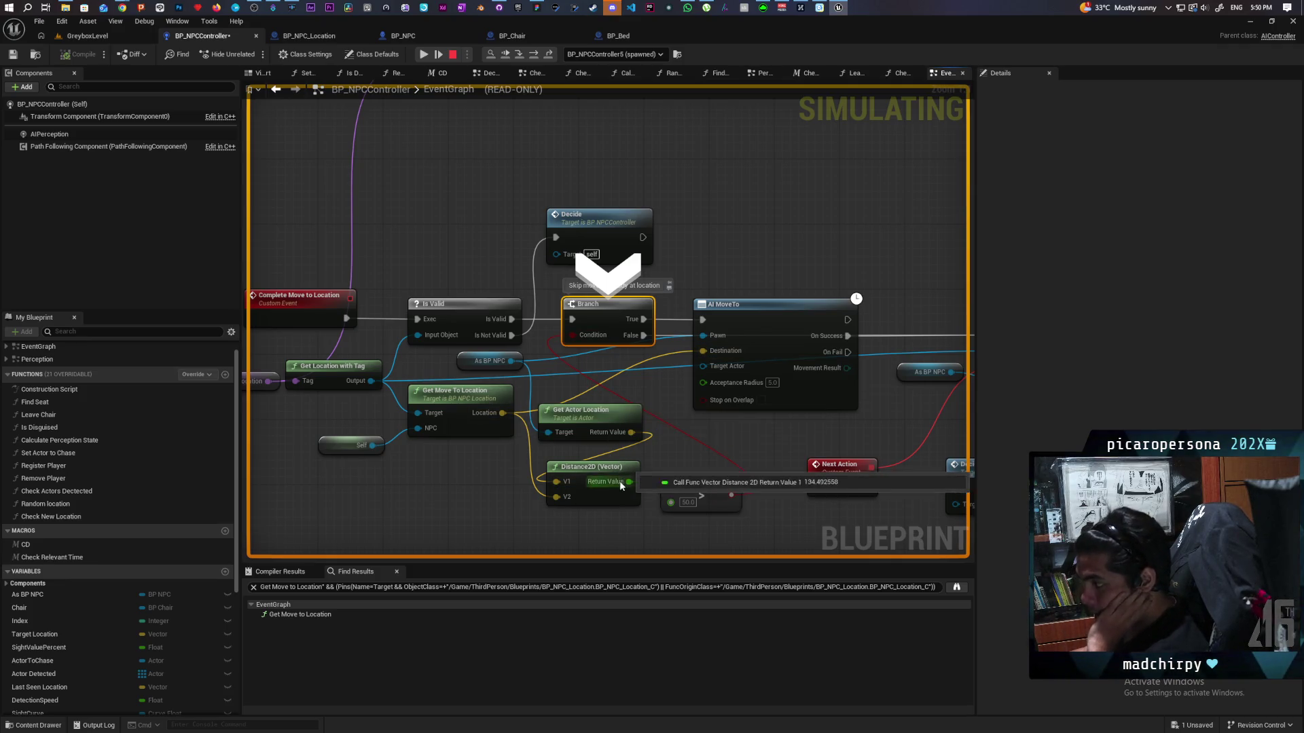
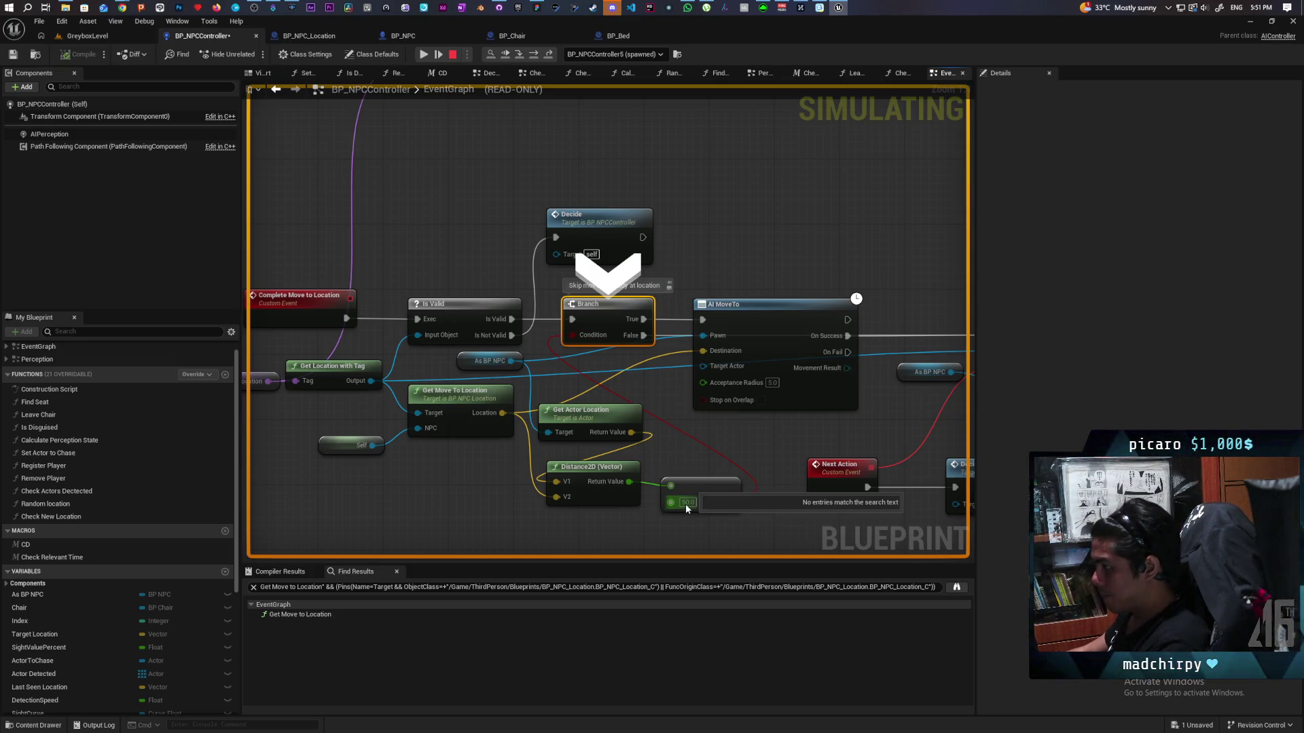
- Stop the simulation, change the distance compare value to 200, and save BP_NPCController
key("Escape")
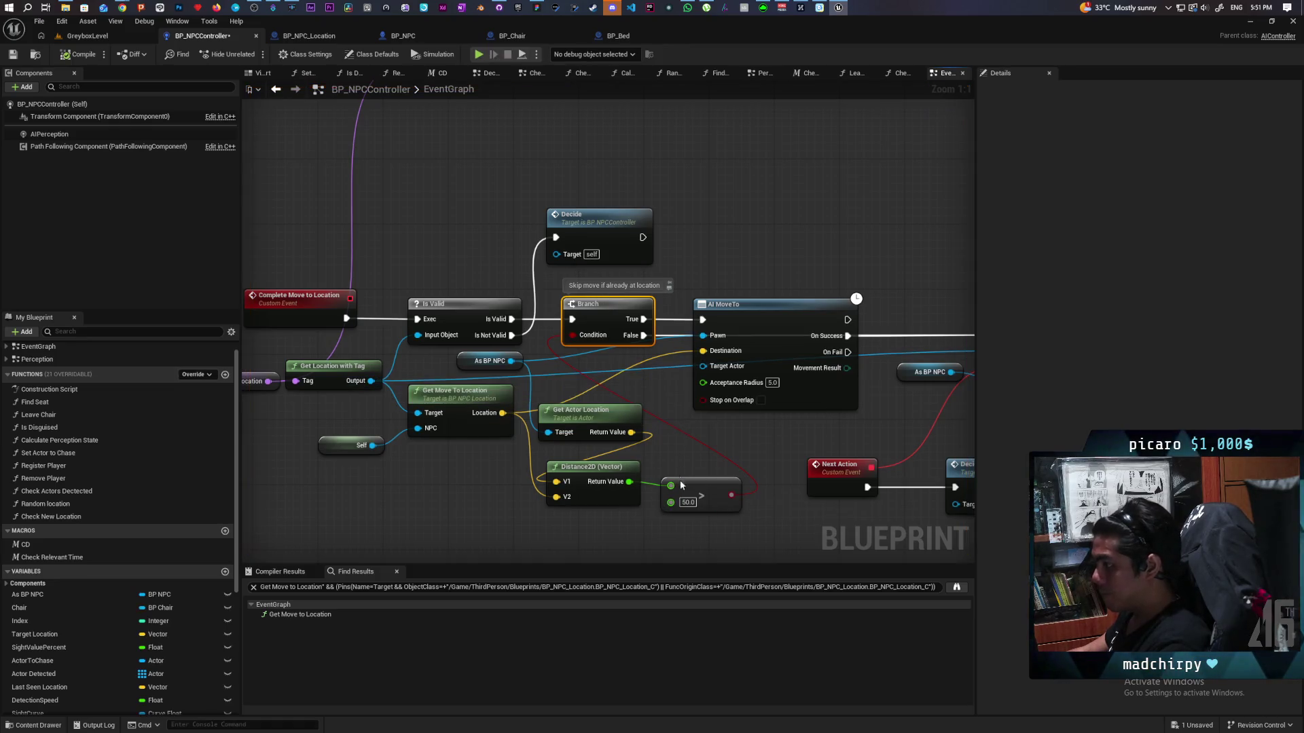
type("200")
left_click(678, 451)
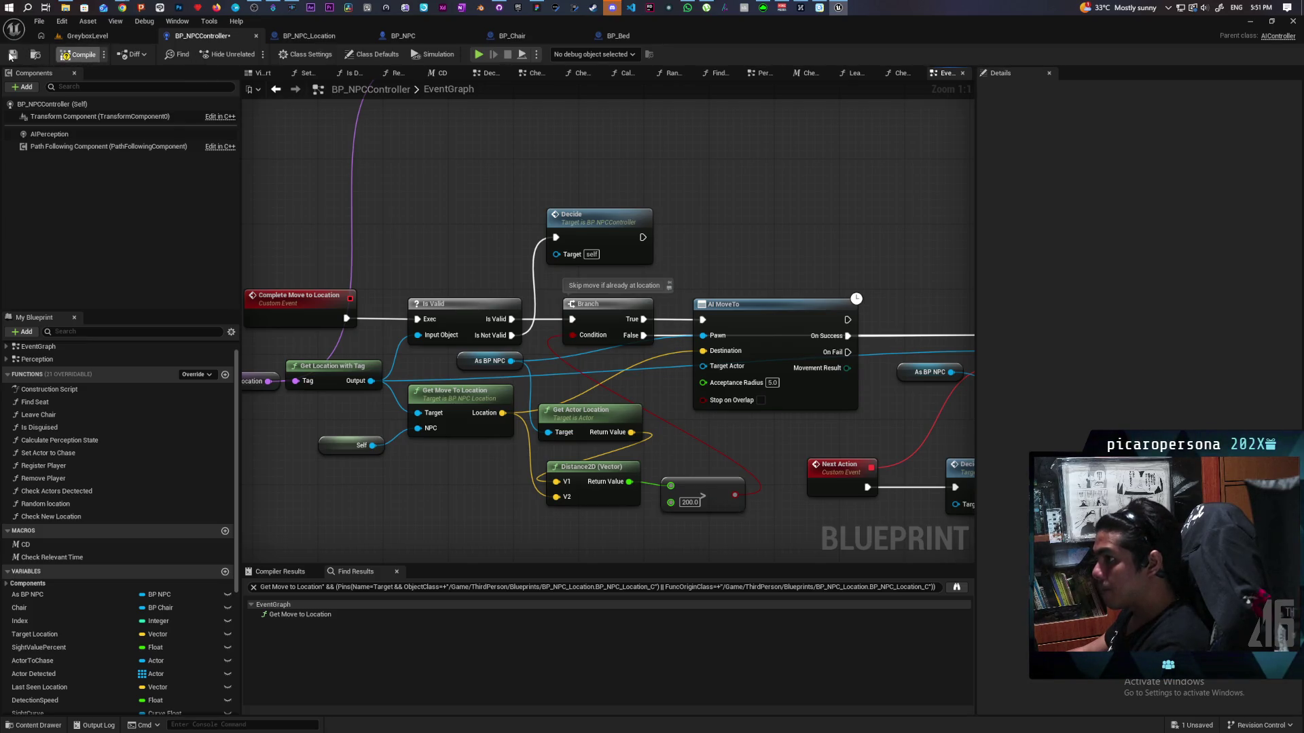
left_click(11, 54)
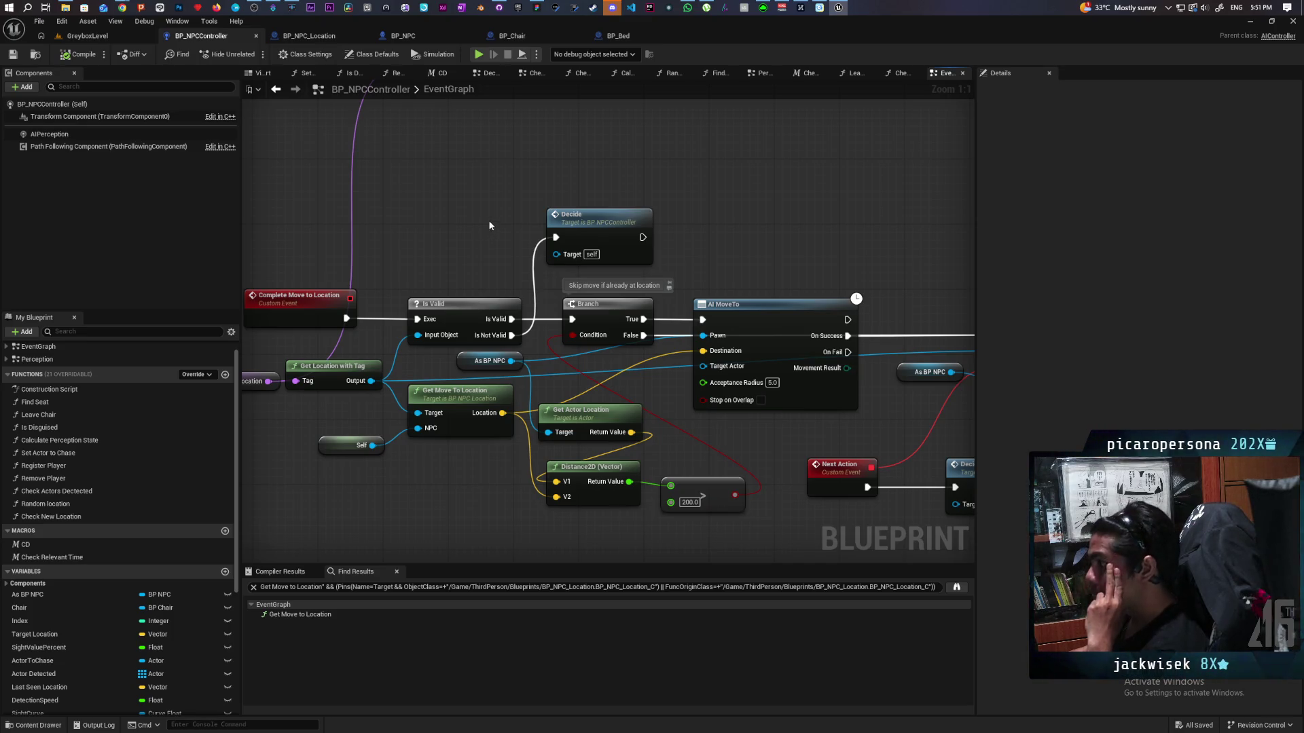
- Run a quick Greybox level playtest, then return to the NPC controller event graph
left_click(99, 38)
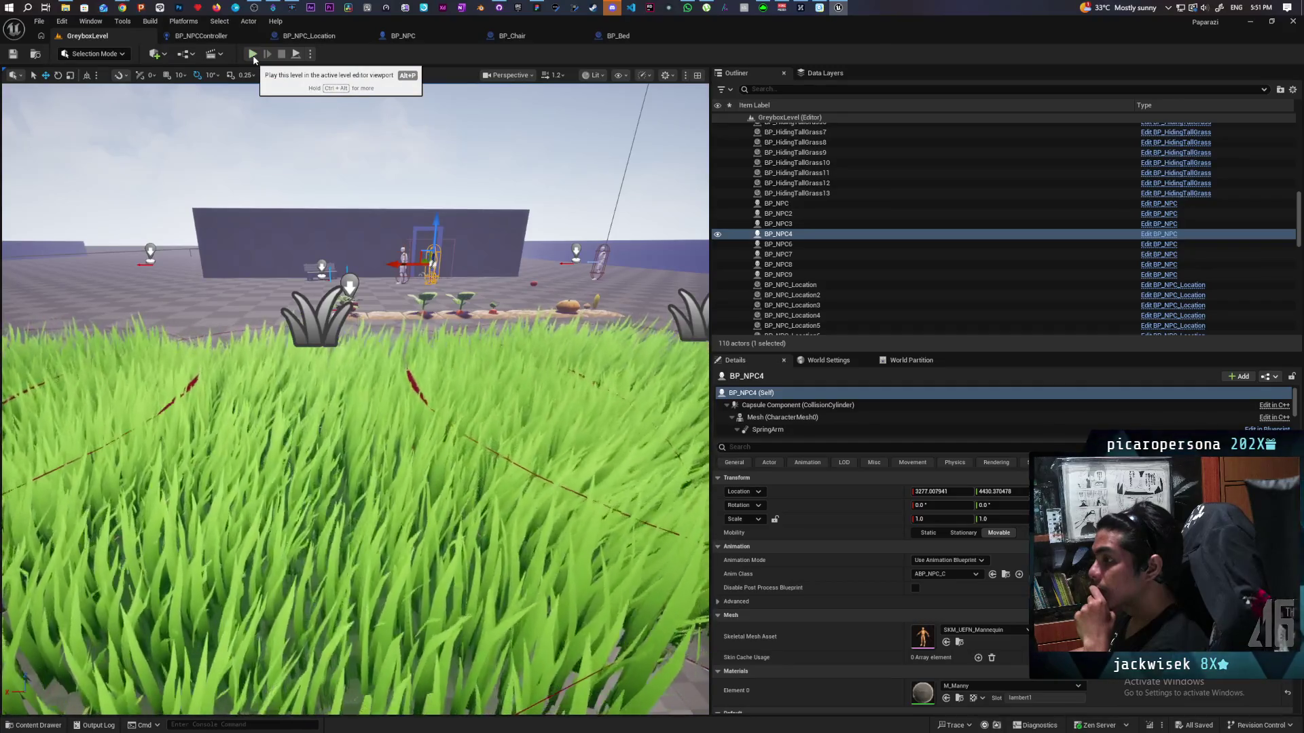
left_click(253, 54)
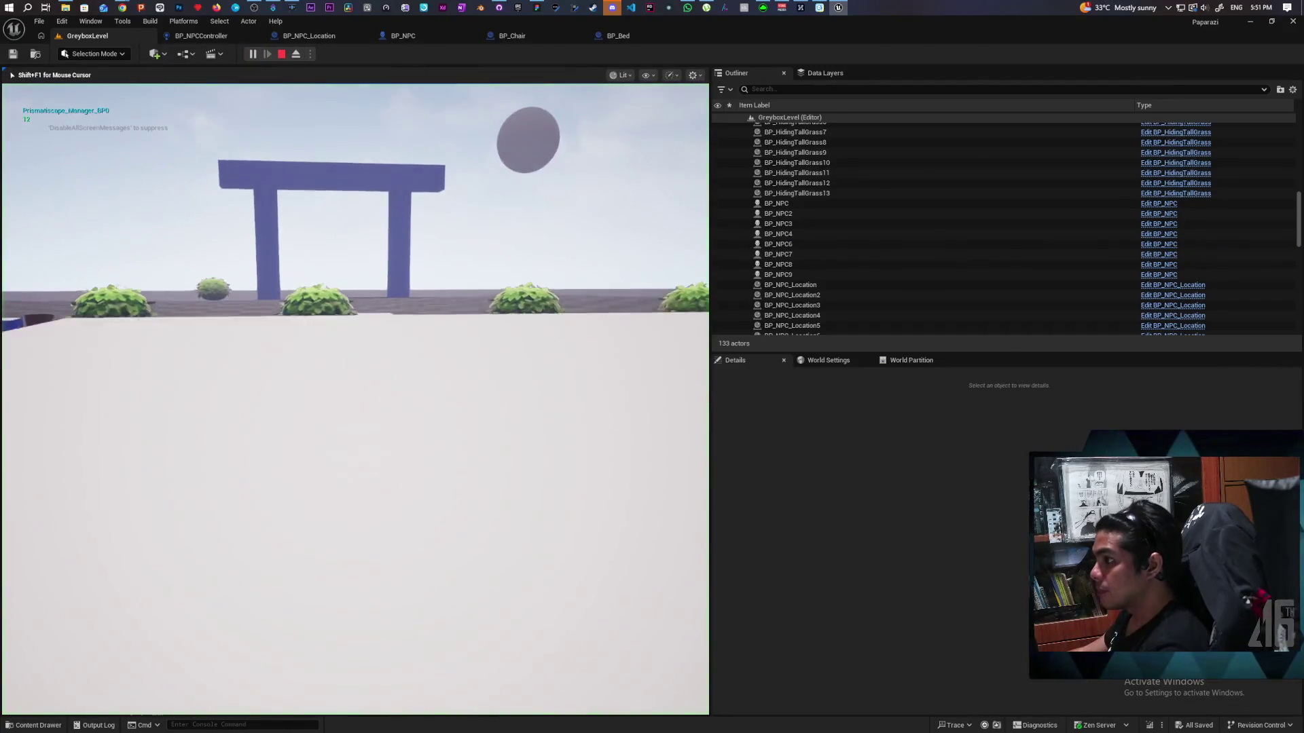
key("Escape")
left_click(201, 35)
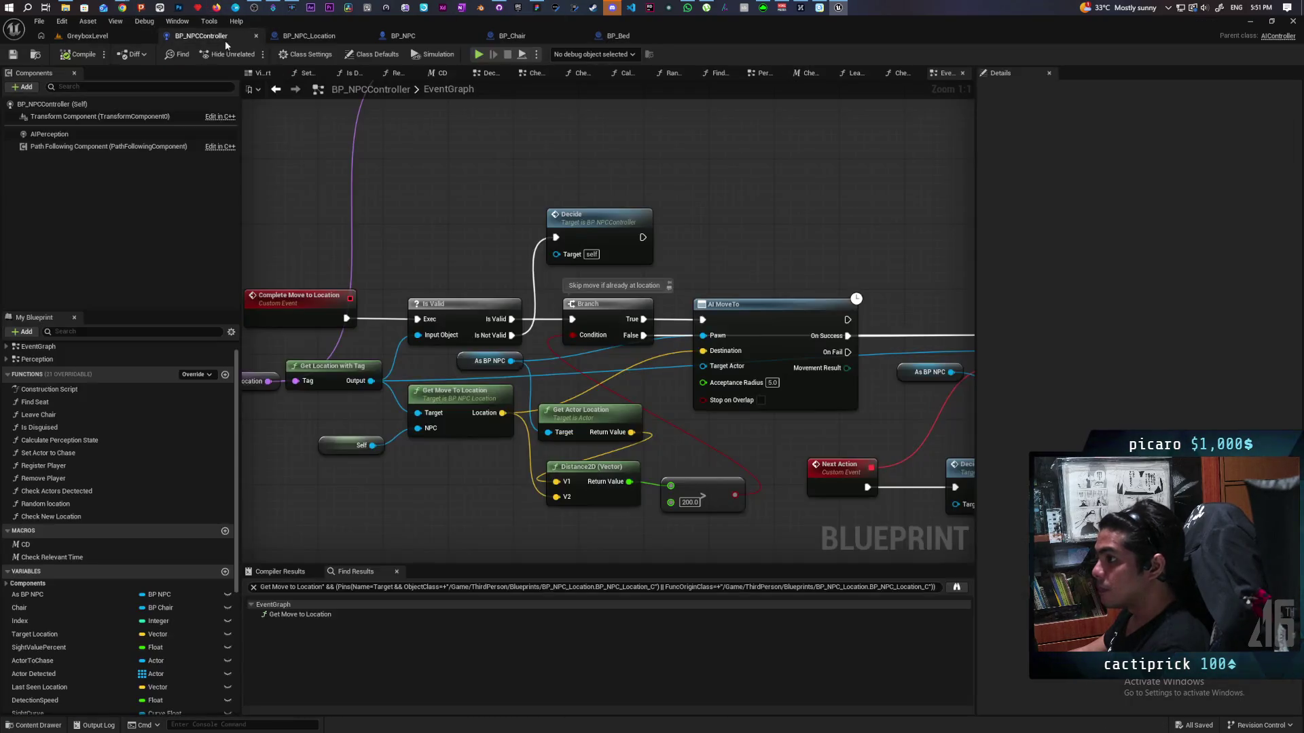
- Comment the 200.0 distance check 'THIS IS SO SCUFFED', save, and start a Greybox playtest
scroll(573, 367, "down", 4)
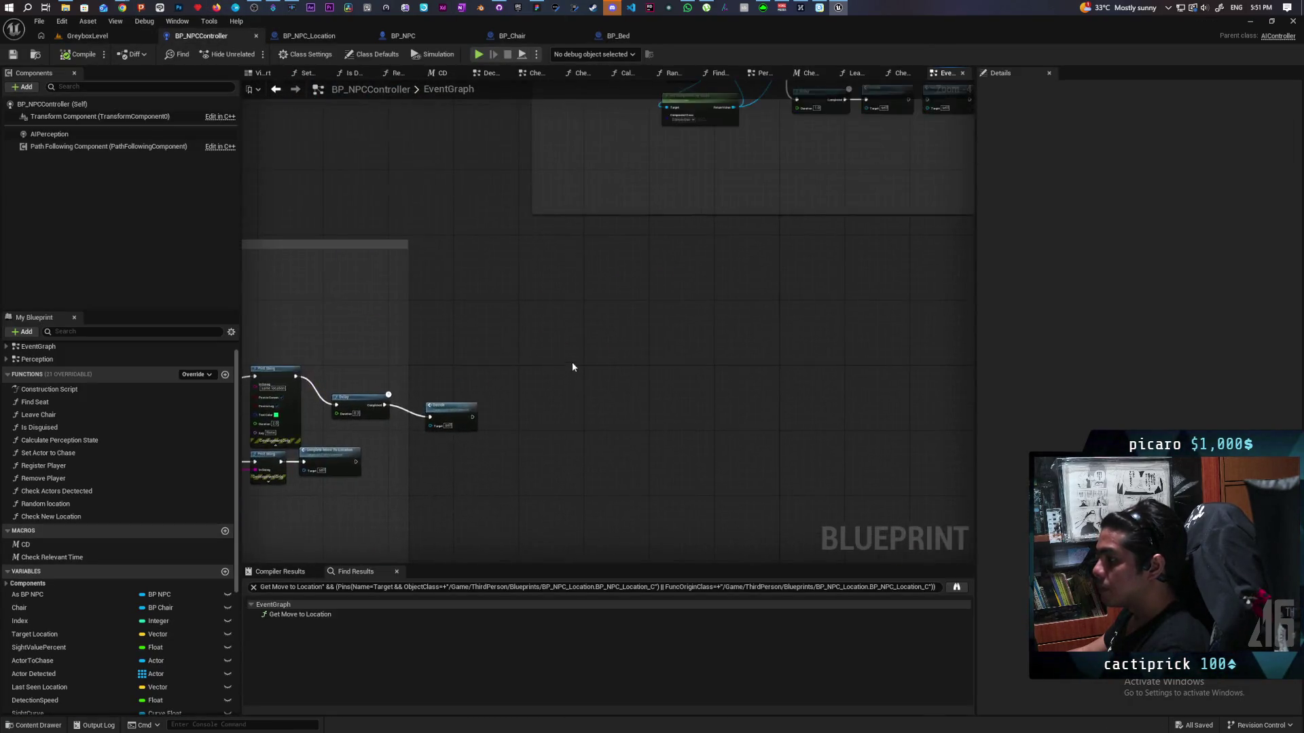
scroll(410, 354, "up", 4)
left_click(552, 219)
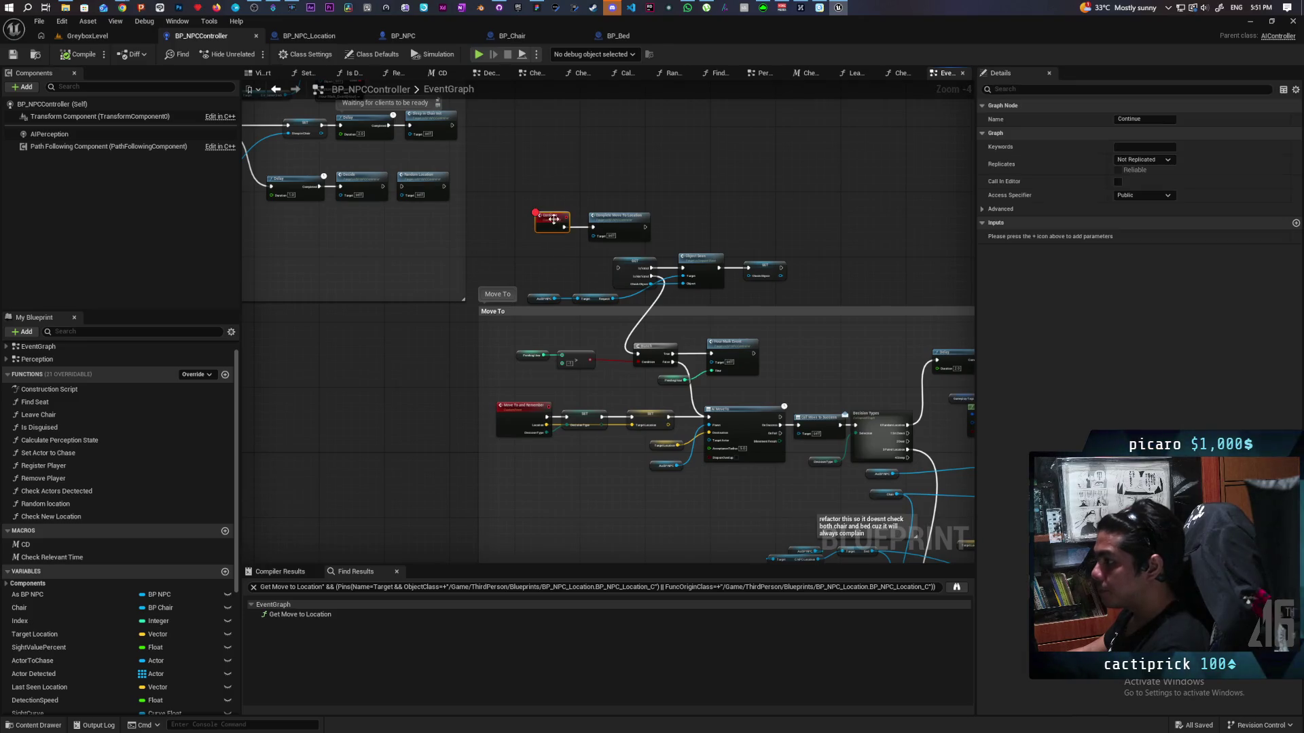
mouse_move(536, 267)
left_mouse_down()
mouse_move(740, 247)
mouse_move(623, 376)
mouse_move(604, 292)
mouse_move(597, 380)
mouse_move(656, 530)
mouse_move(582, 308)
mouse_move(569, 370)
left_mouse_up()
scroll(597, 381, "up", 1)
scroll(648, 333, "up", 3)
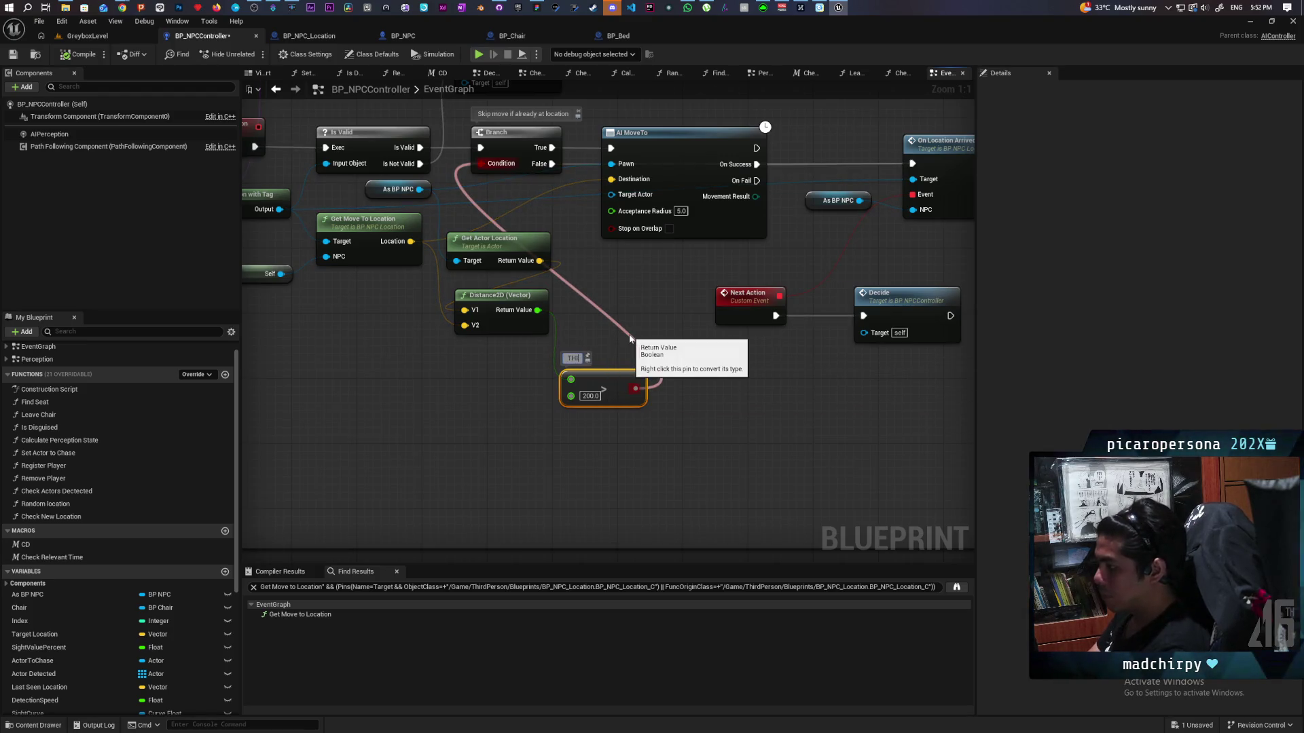
type("S IS SO SCUFFED")
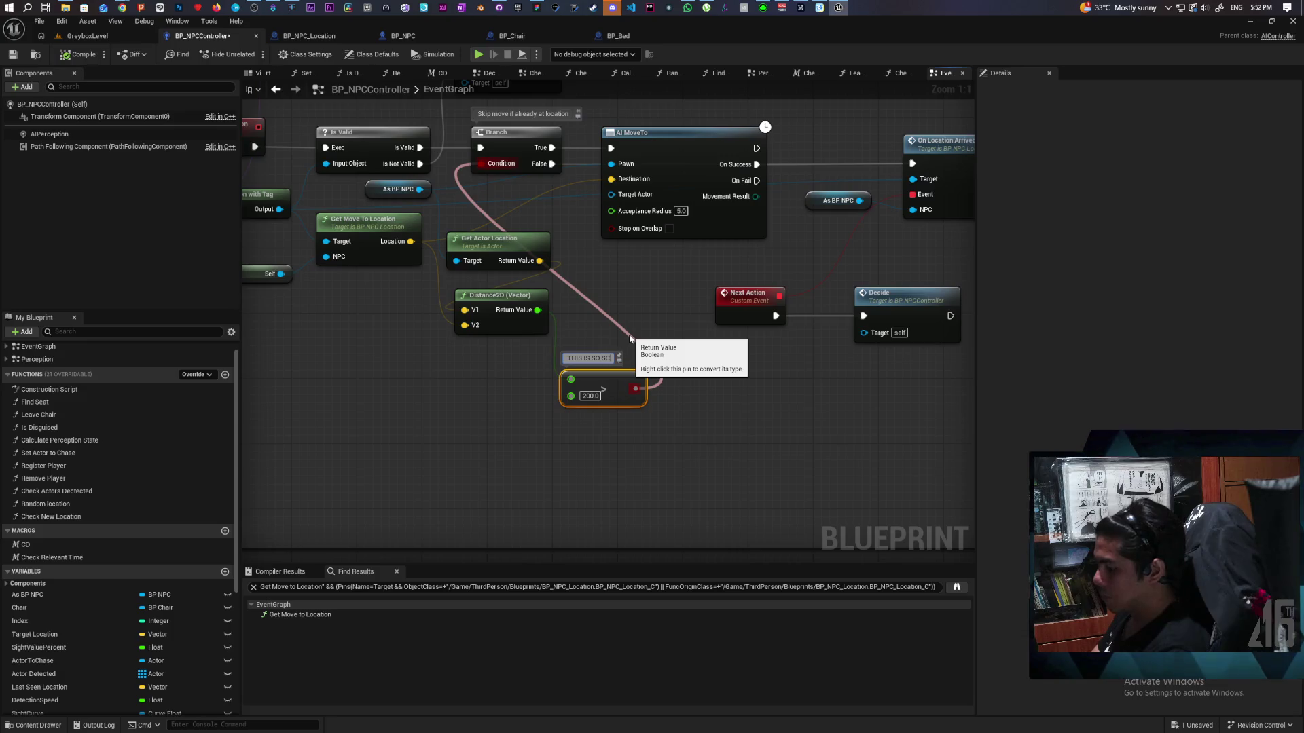
key("Return")
key("ctrl+s")
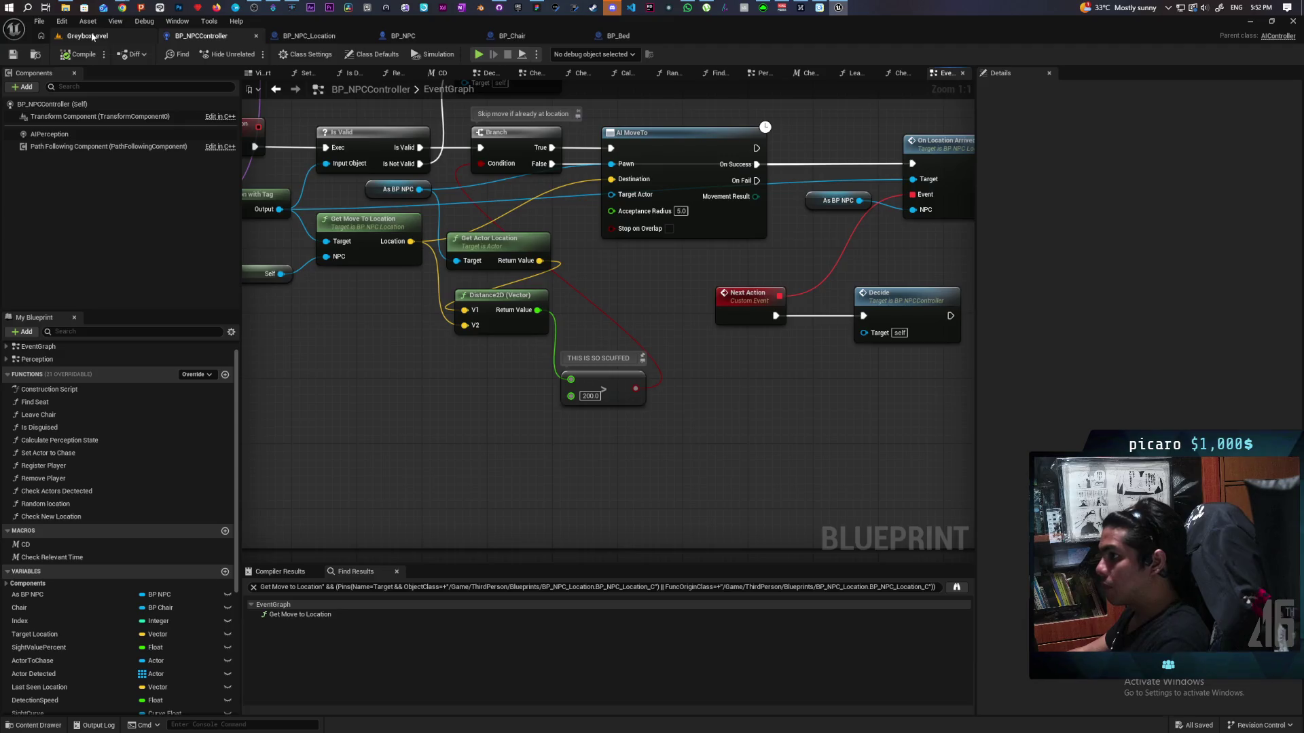
left_click(91, 36)
left_click(251, 53)
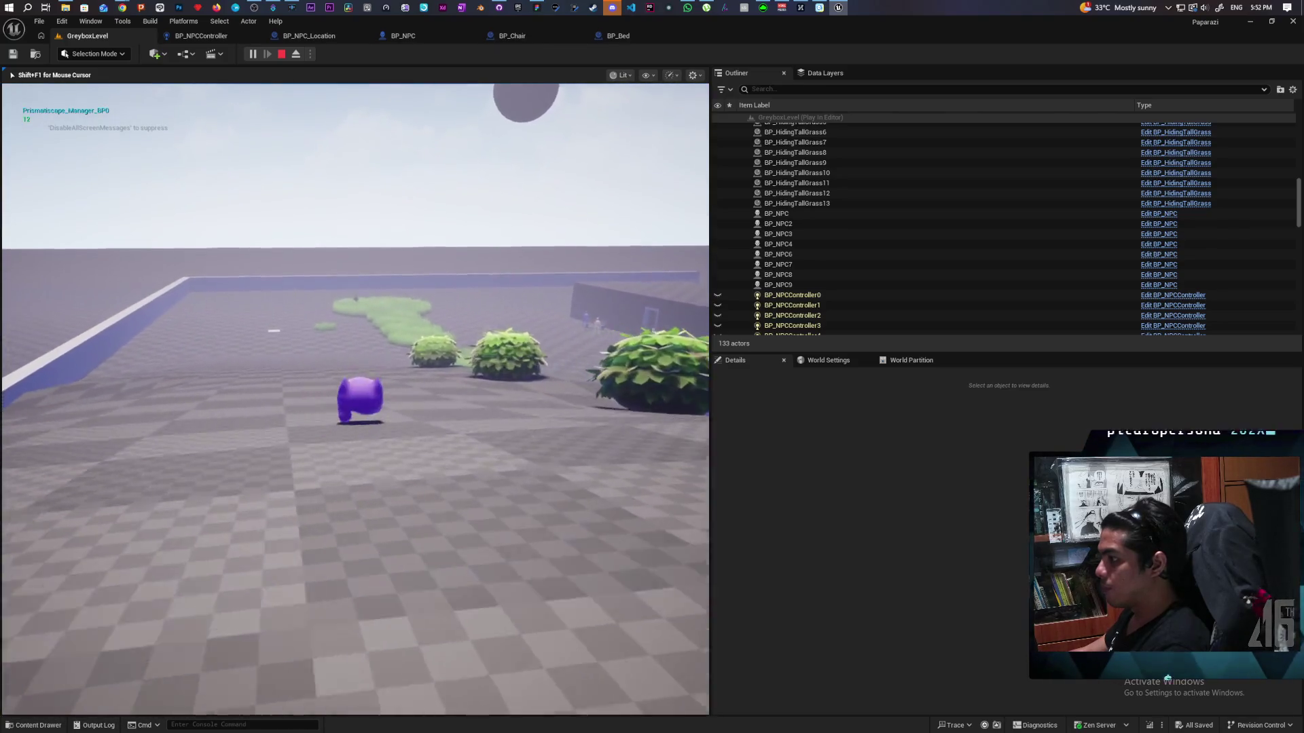
- Run and jump through the grass toward the bench NPC, watching the NPCs, then stop the playtest
key("space")
key("w")
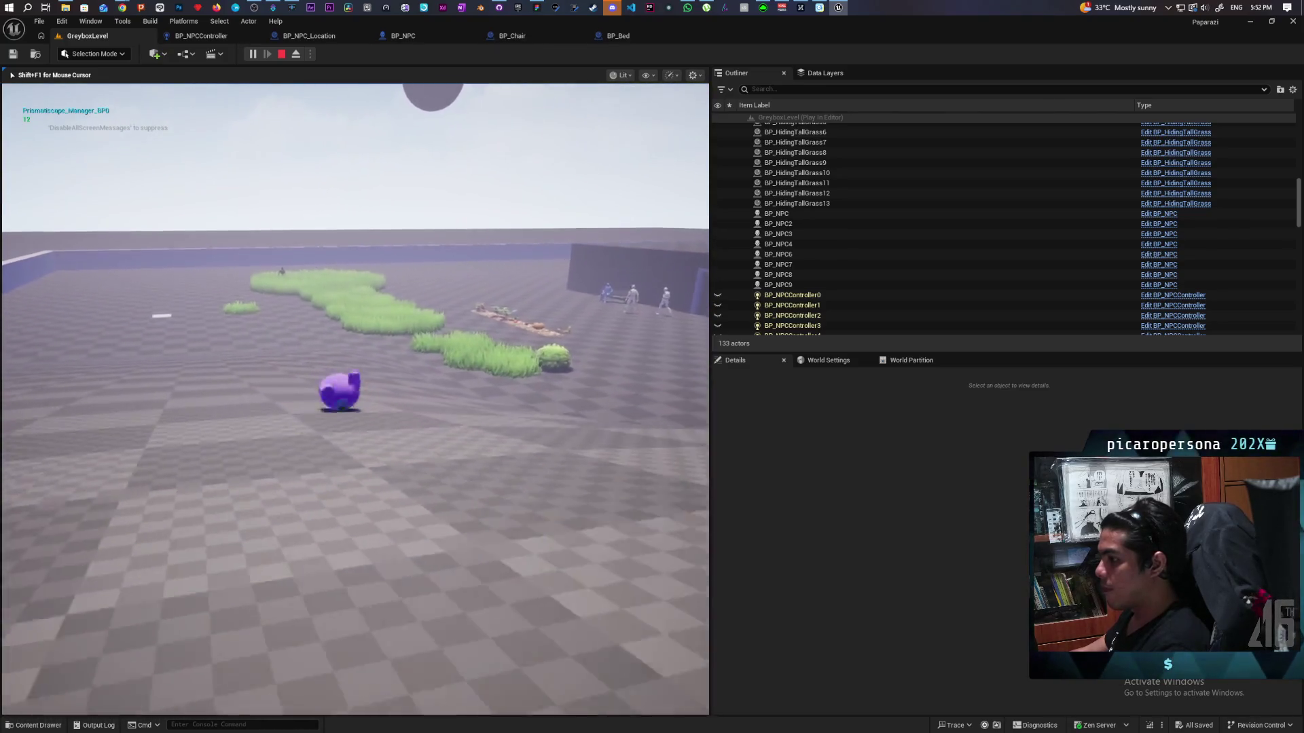
key("w")
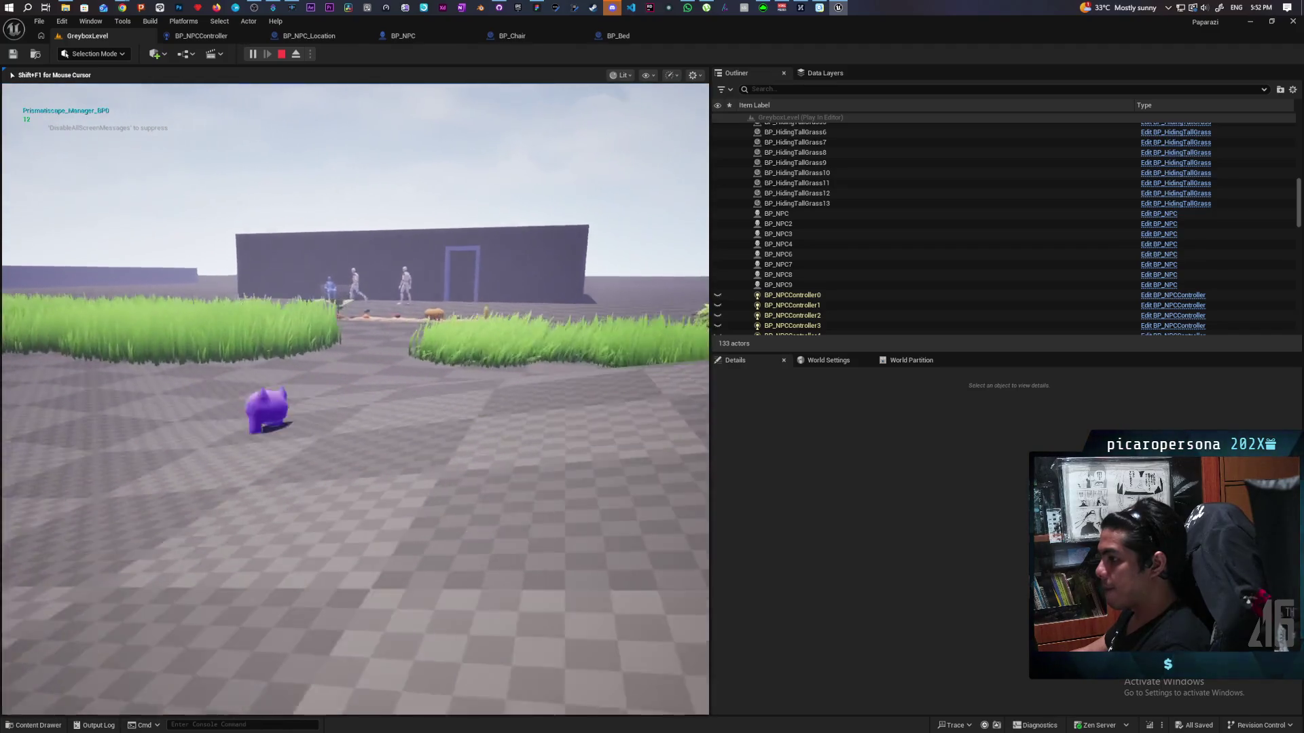
key("w")
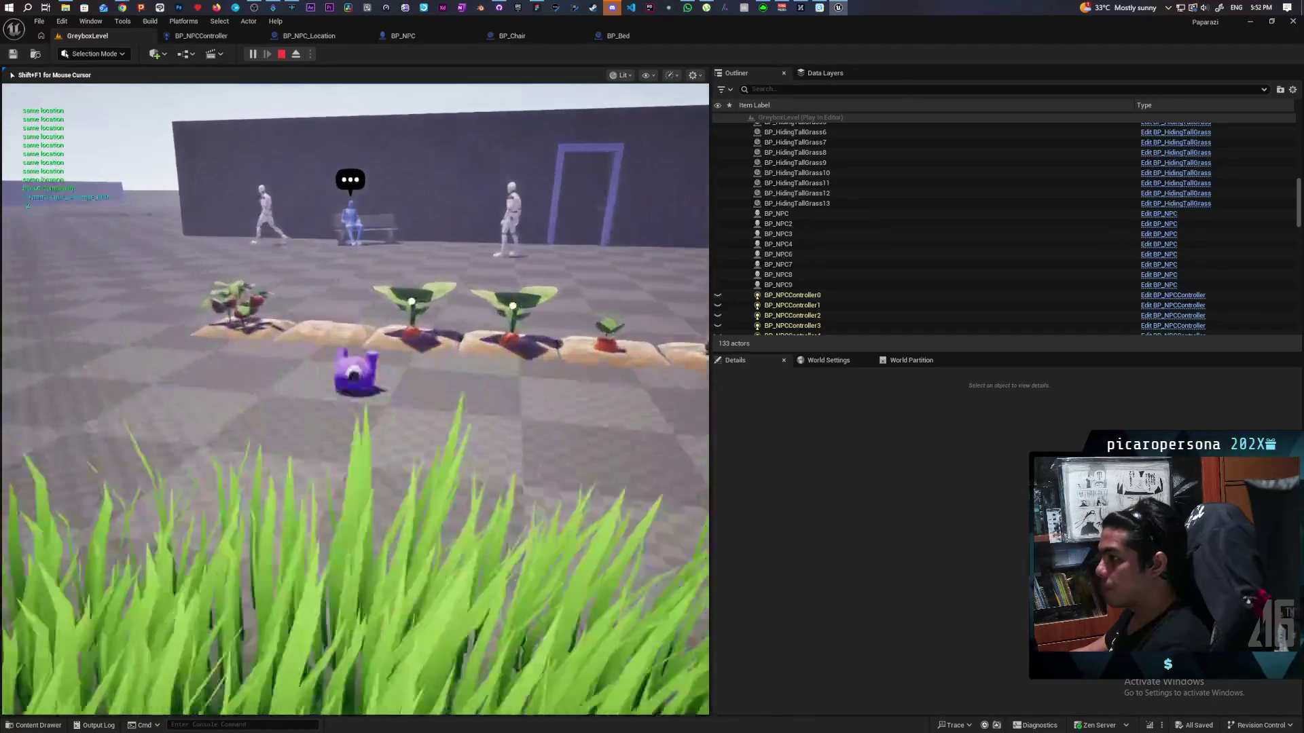
key("w")
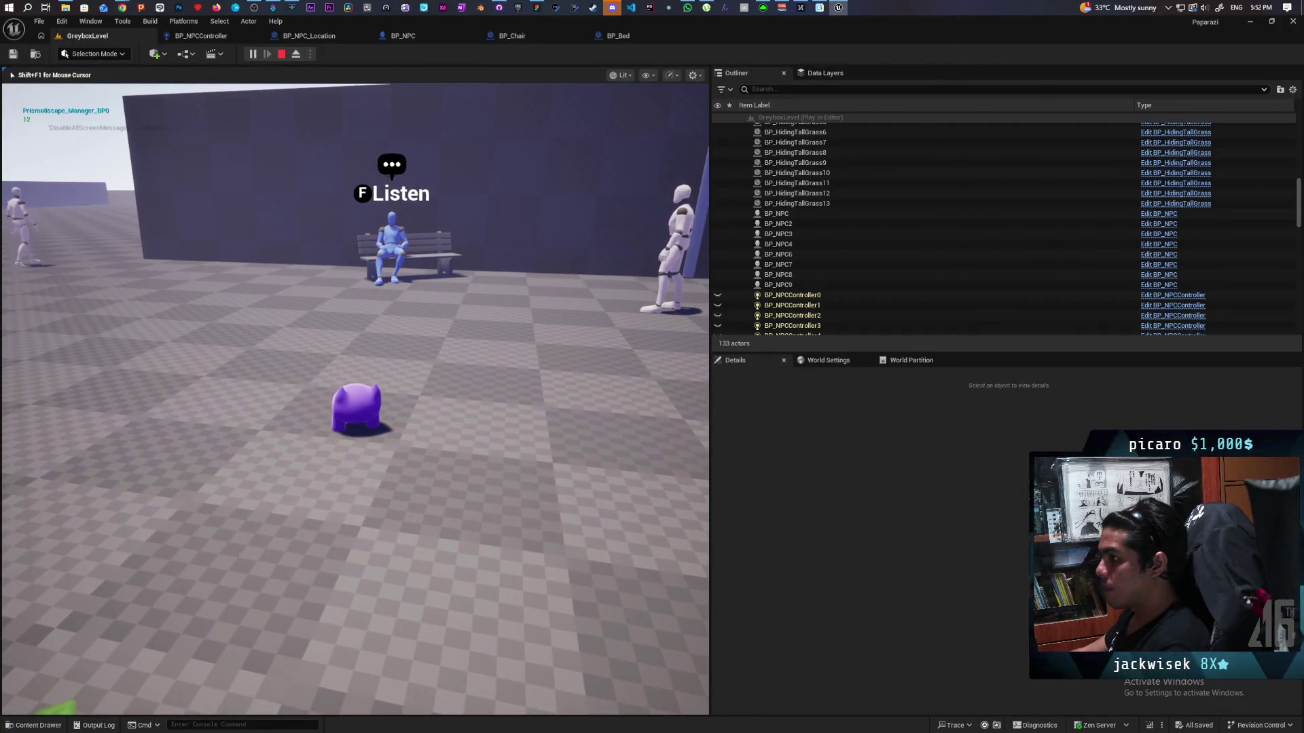
key("a")
key("s")
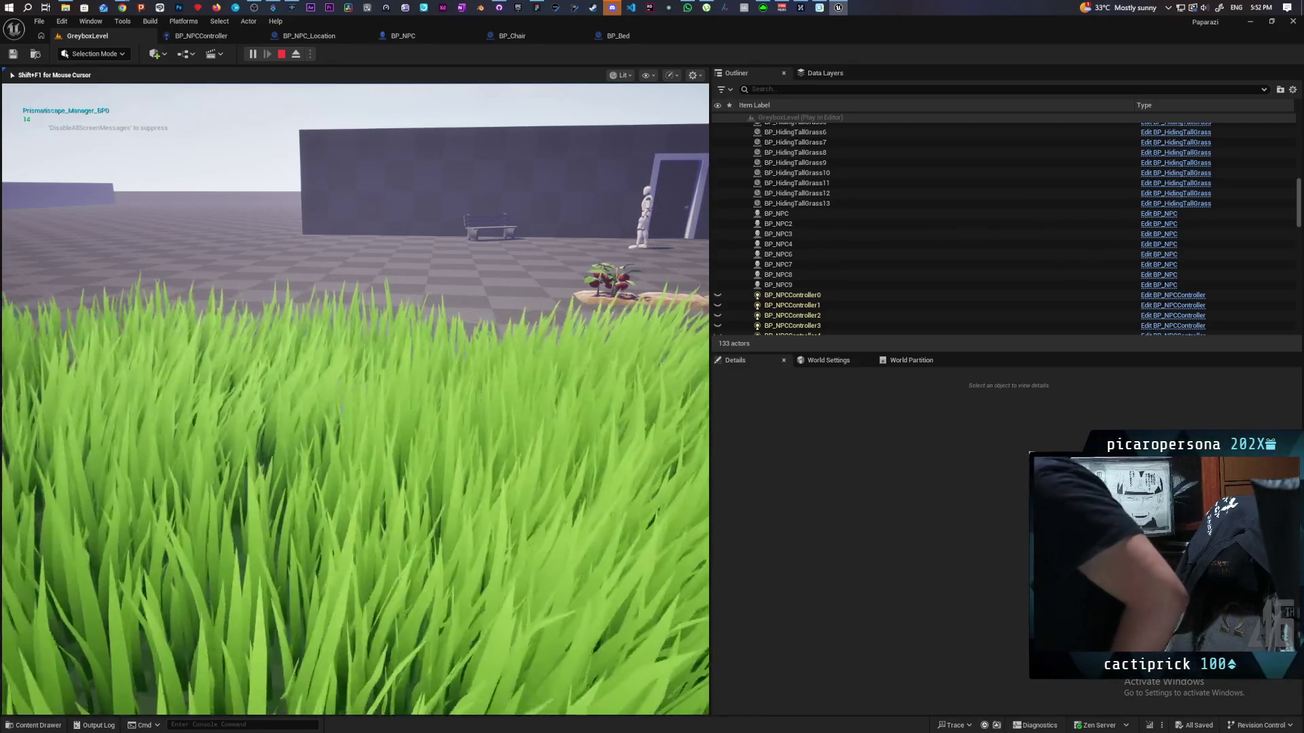
mouse_move(354, 399)
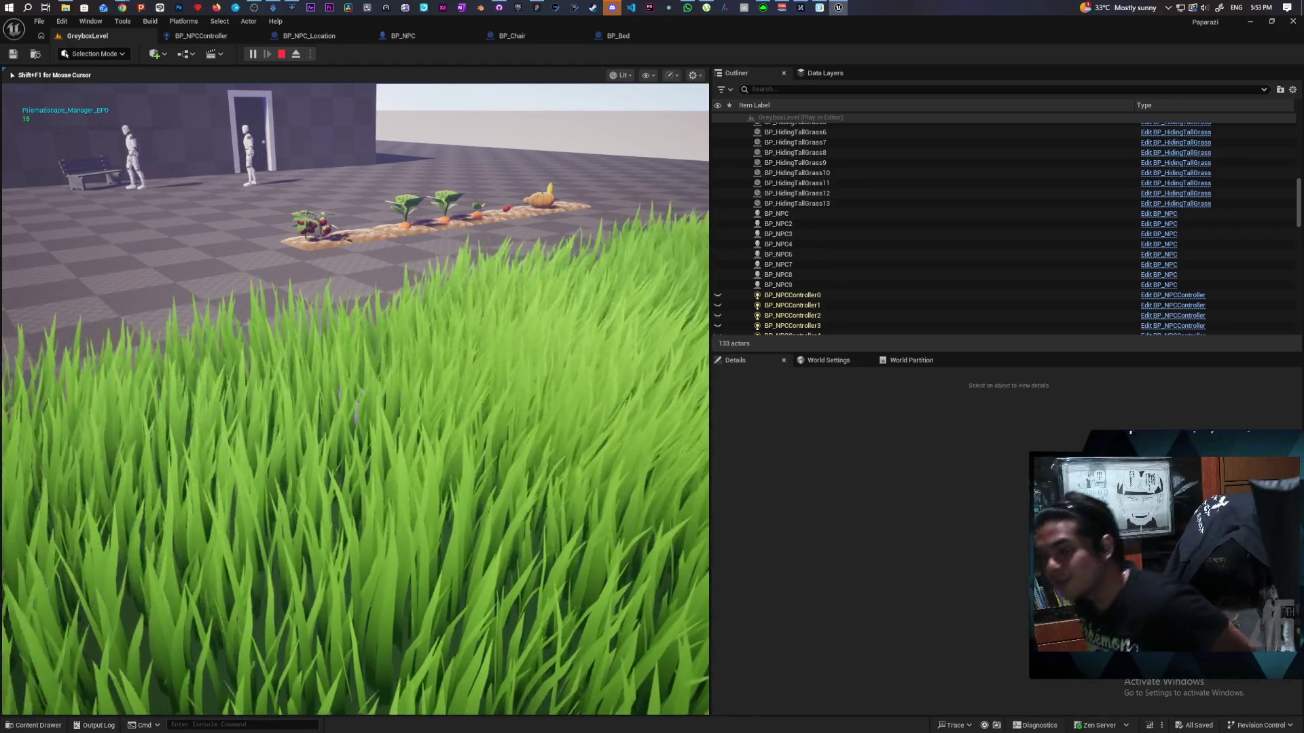
key("Escape")
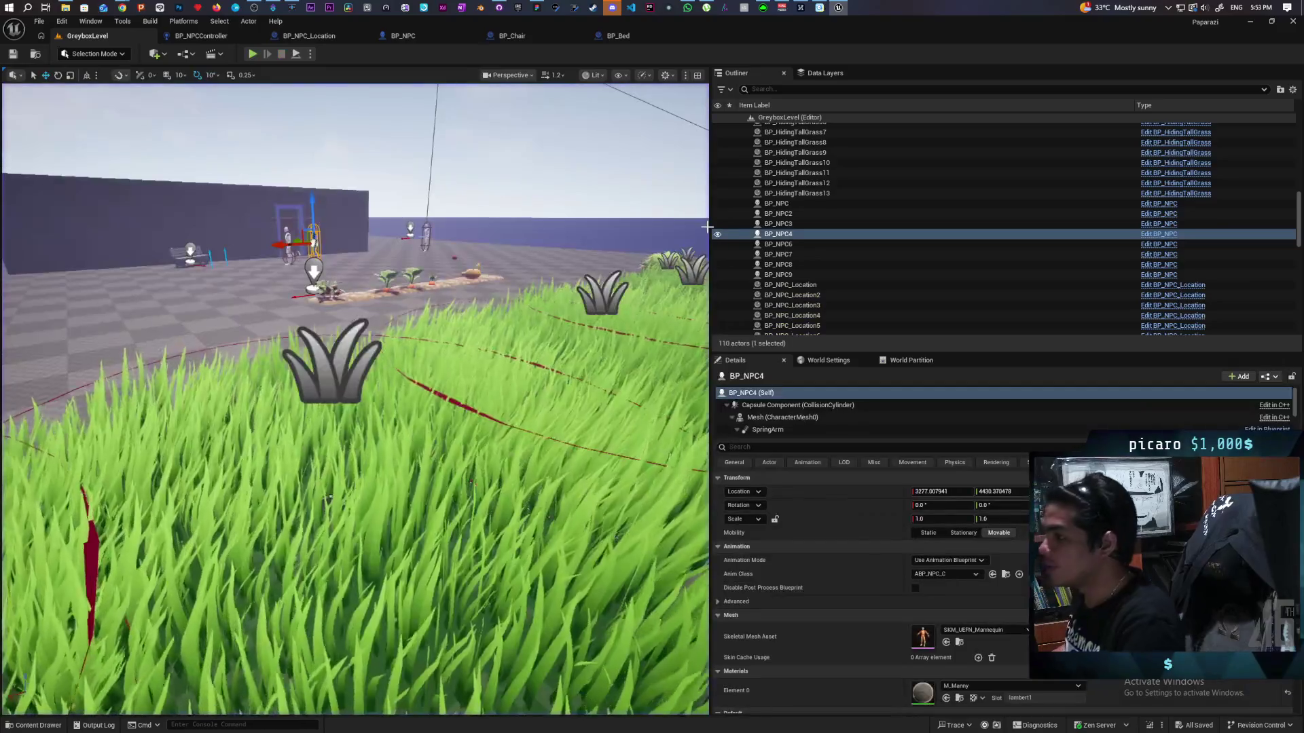
- Commit the three blueprint files to main as 'minor adjustment', push to origin, and return to Unreal
left_click(499, 7)
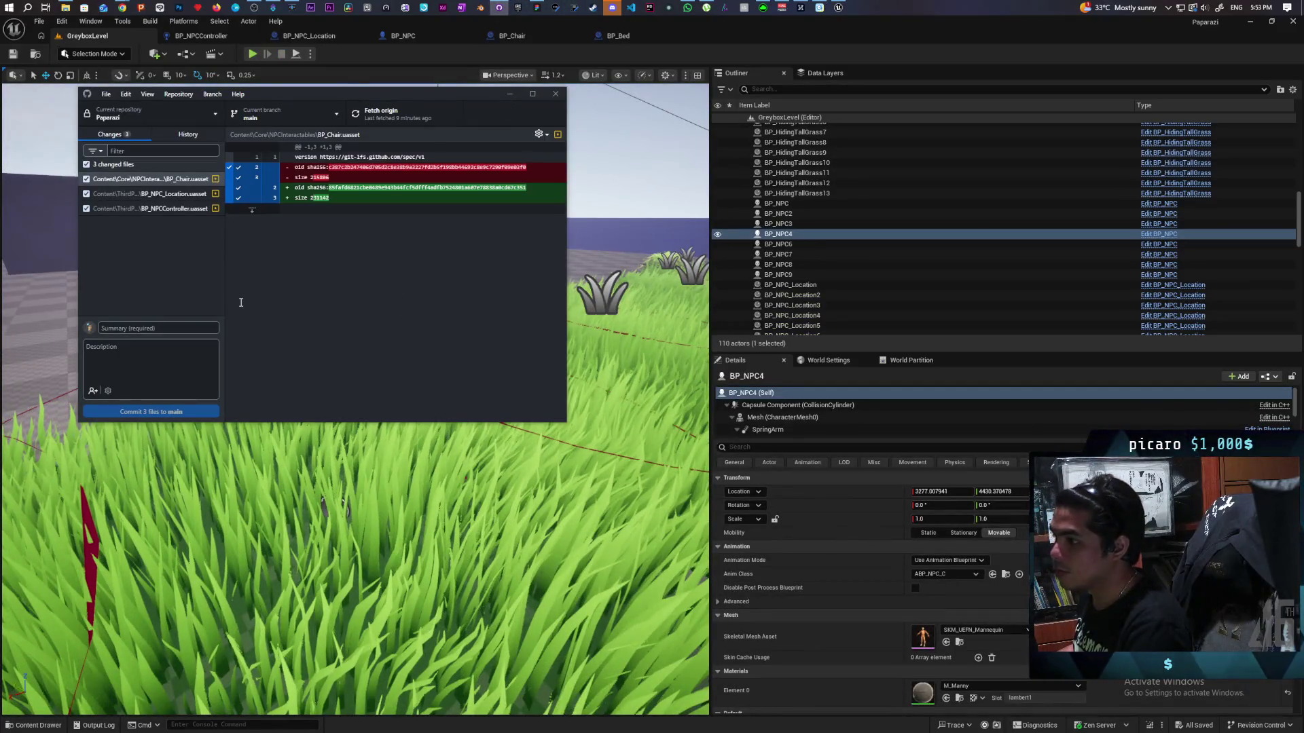
type("minc")
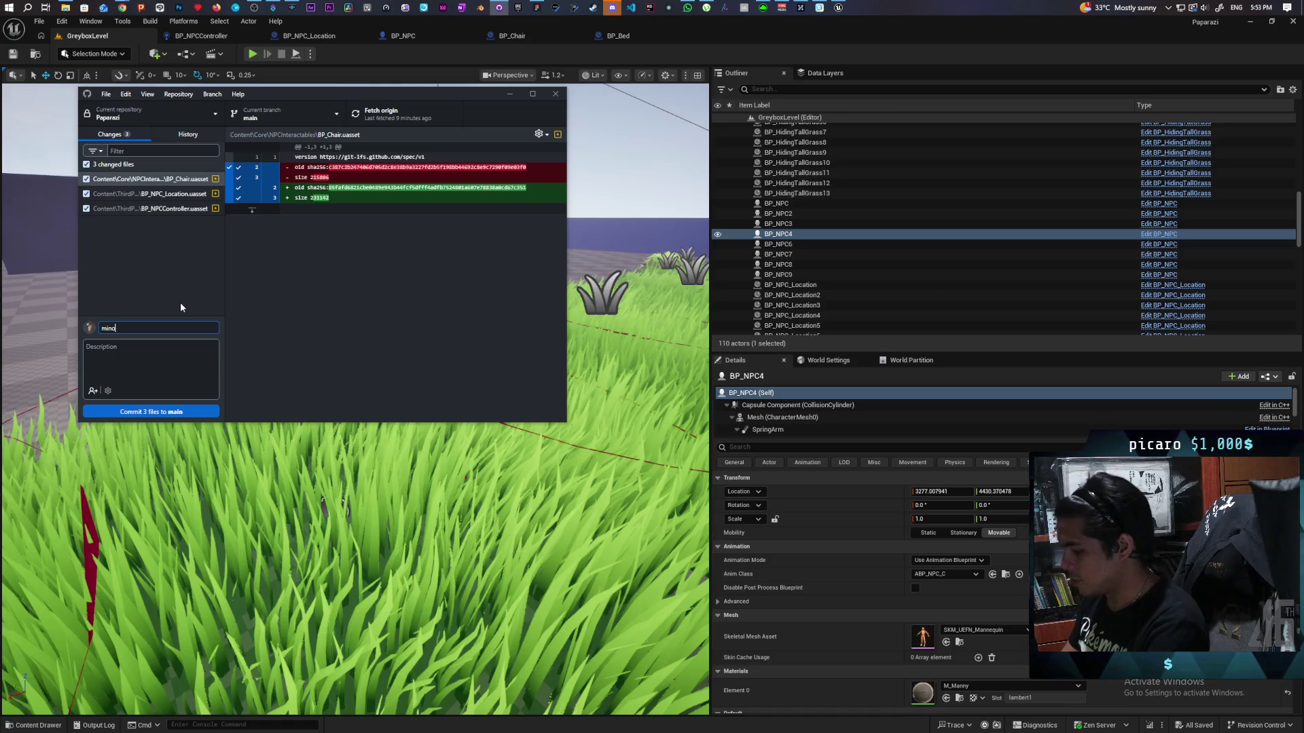
key("BackSpace")
type("or adjustment")
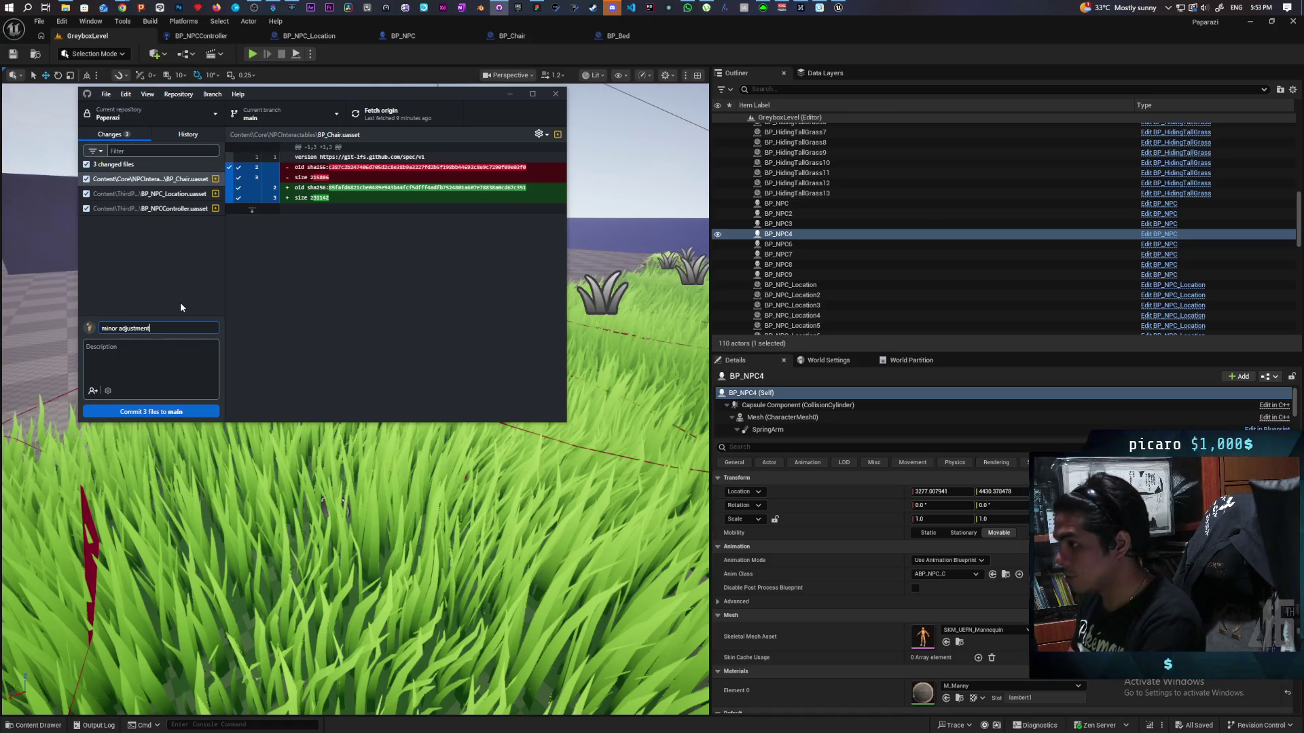
left_click(207, 410)
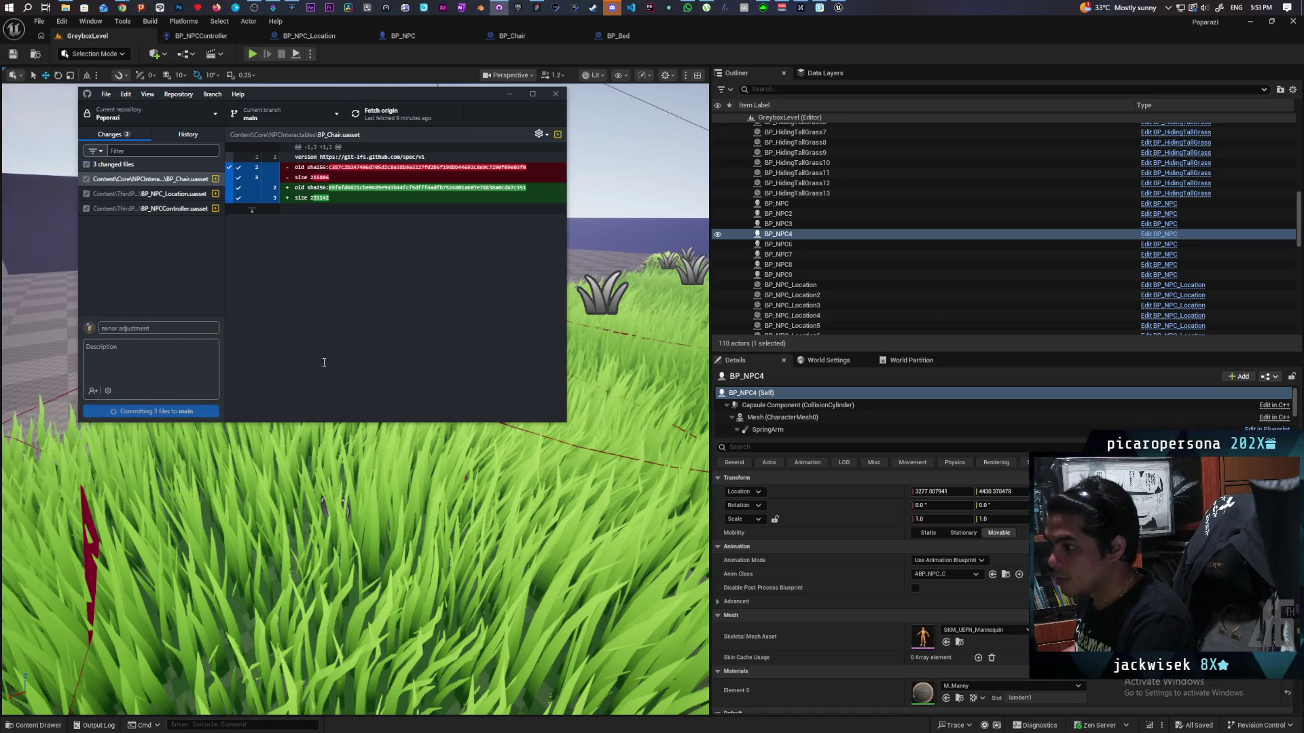
left_click(383, 113)
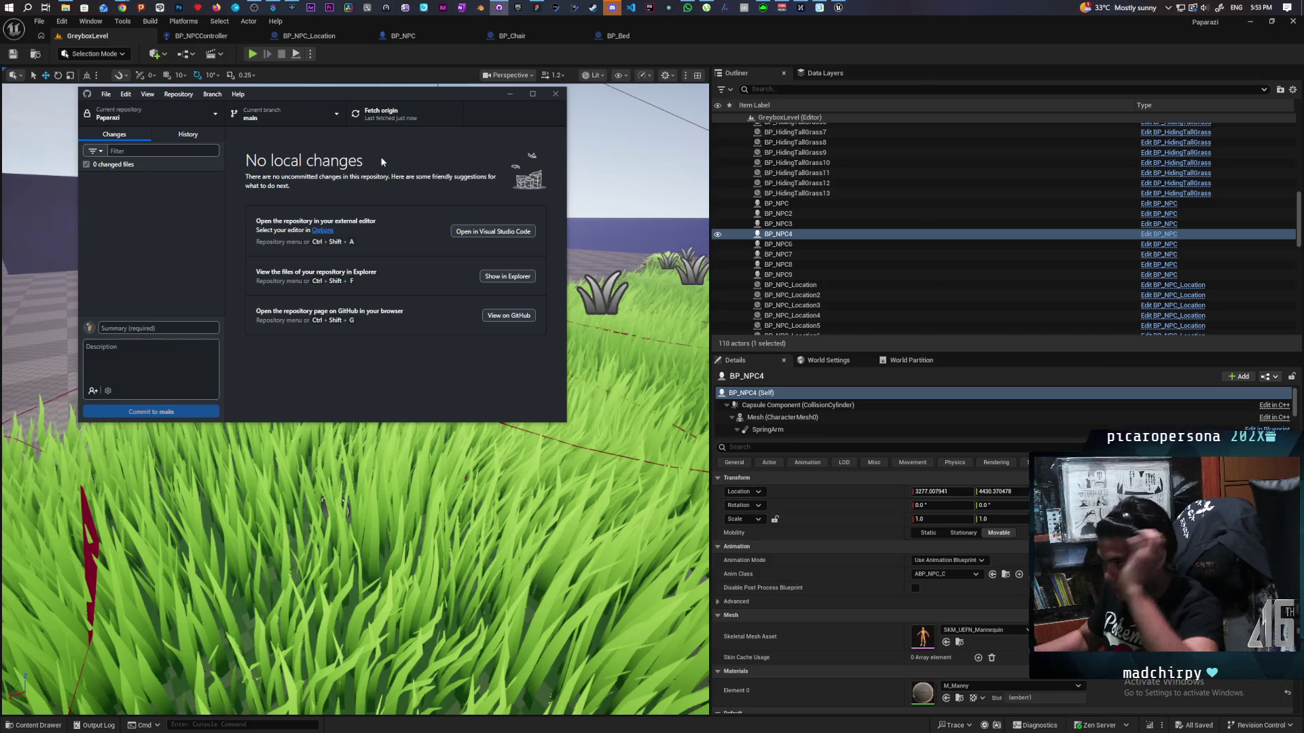
left_click(481, 27)
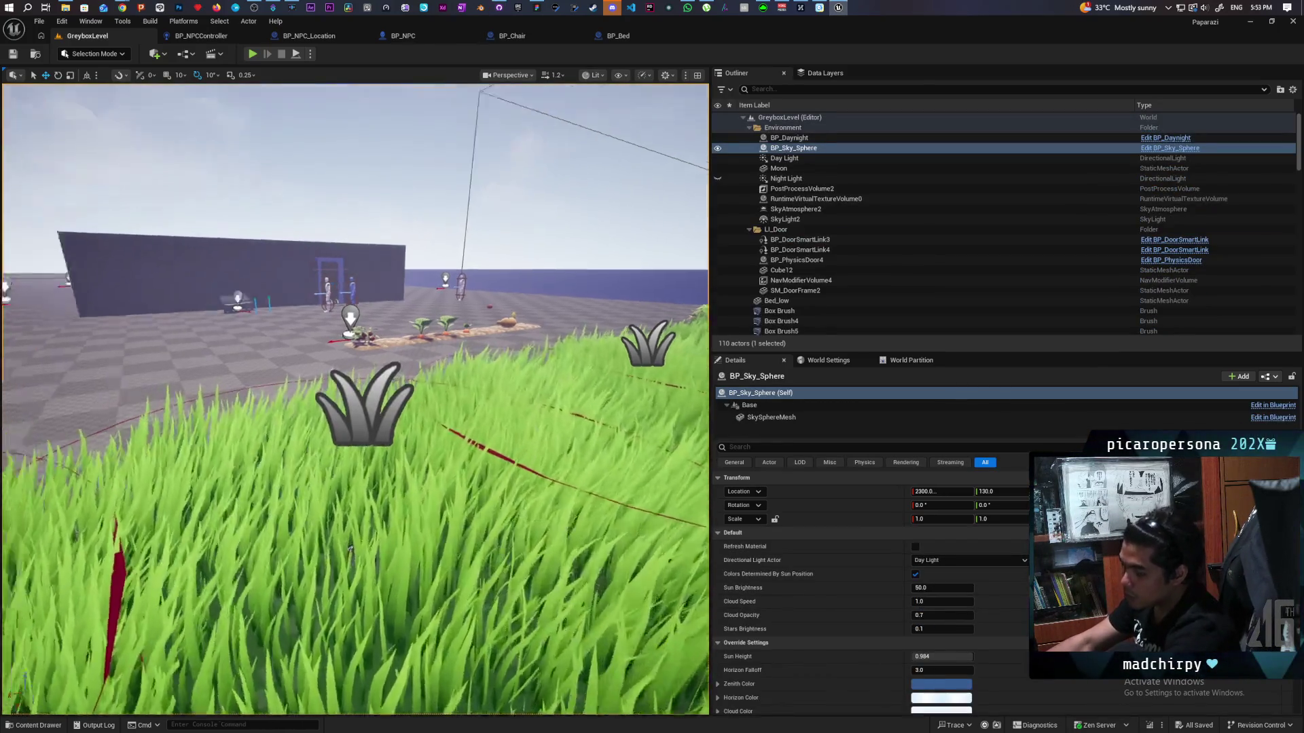
- Fly the viewport down to the bench, select BP_Chair2, and frame it
key("w")
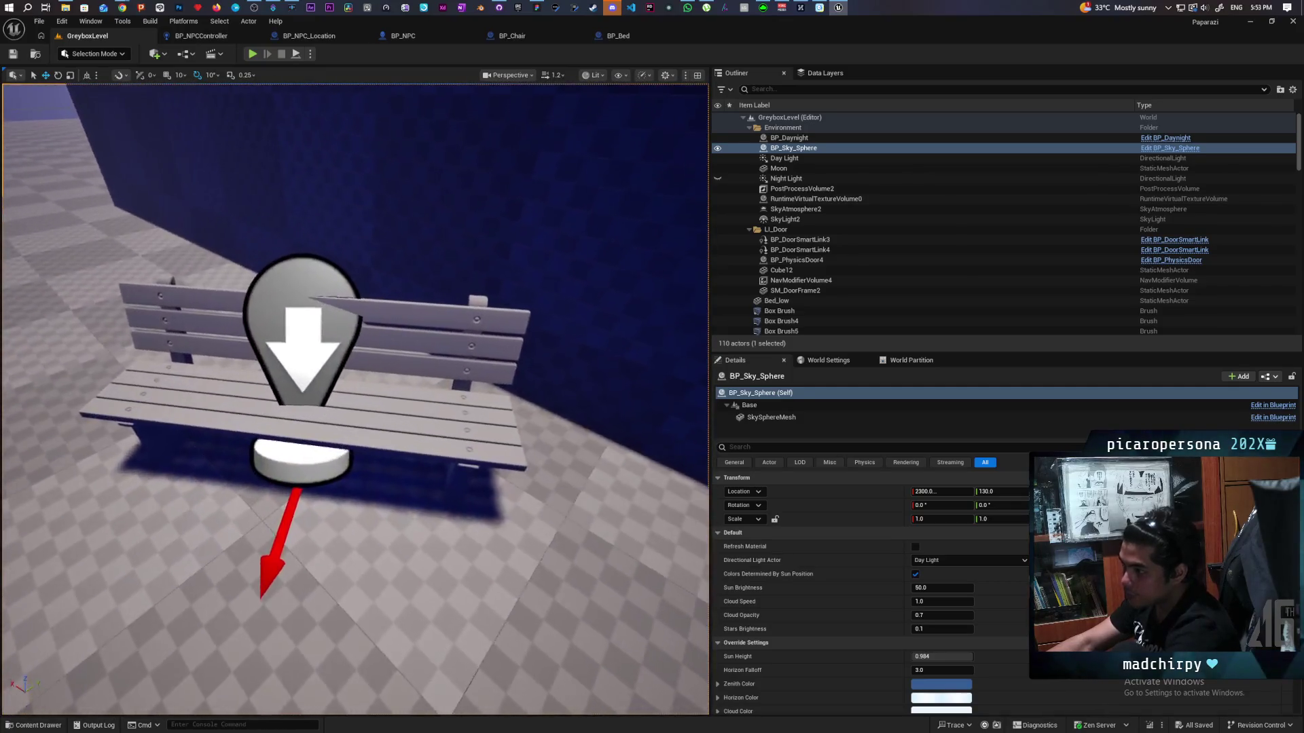
key("s")
key("w")
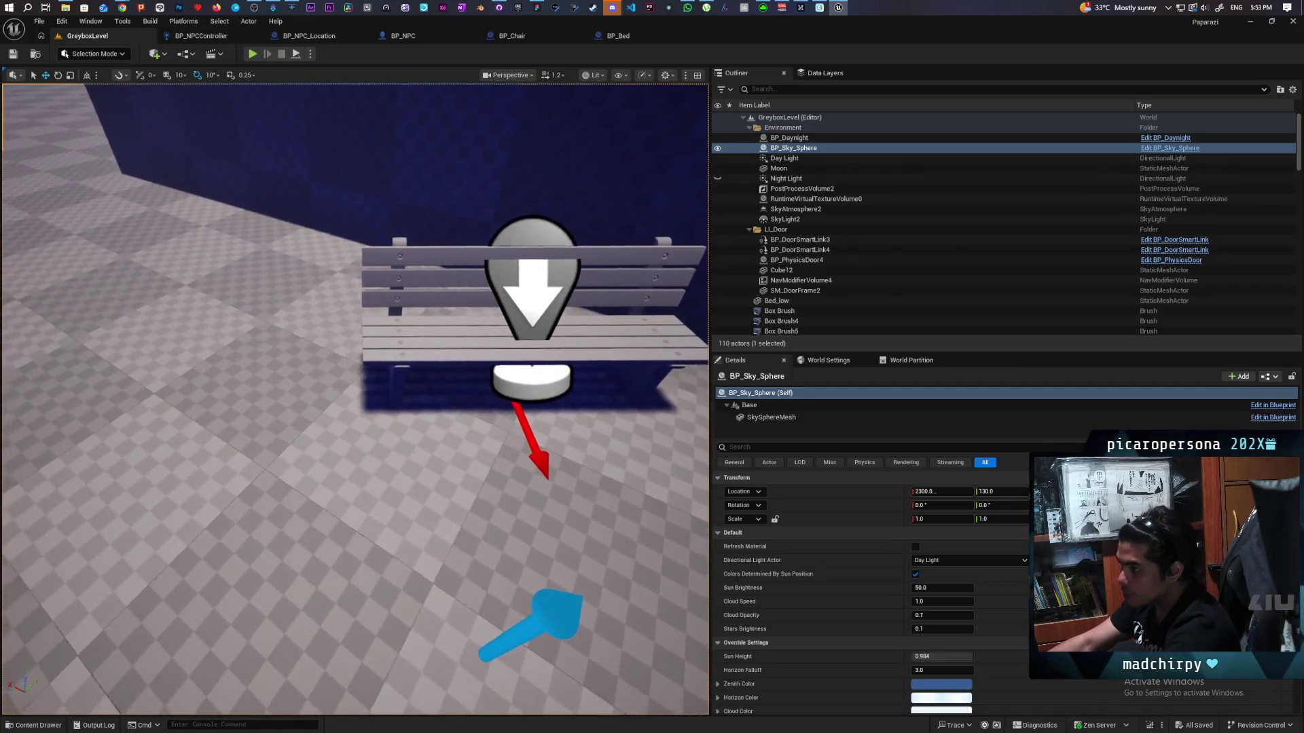
key("s")
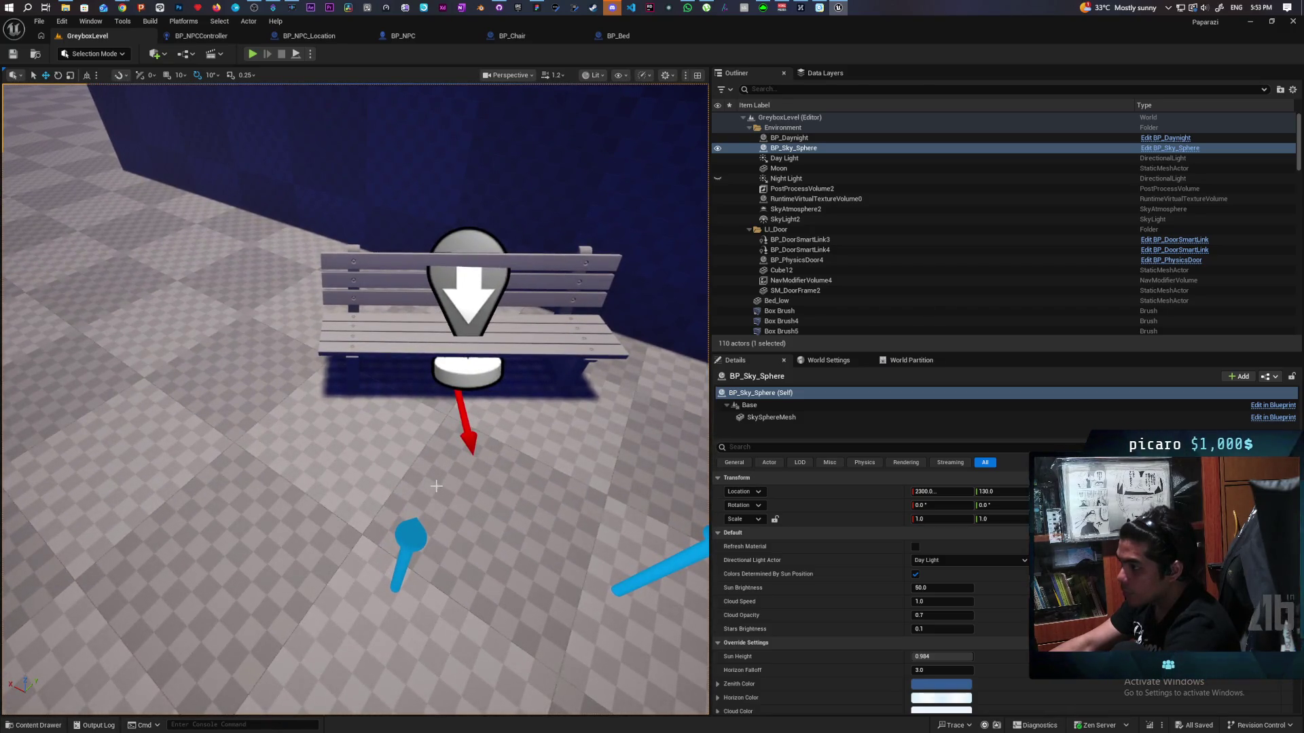
left_click(408, 340)
key("f")
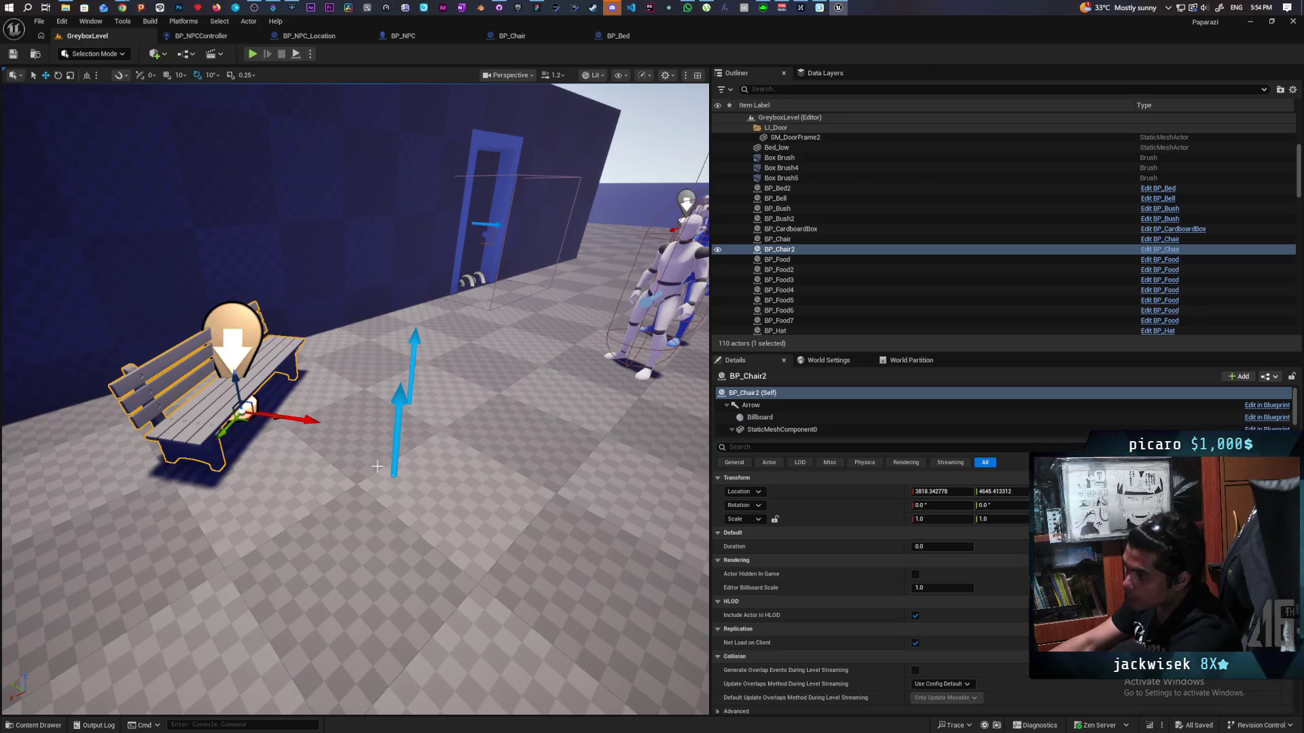
- Orbit around the bench to view its seat arrows and the nearby NPCs
left_click_drag(377, 467, 408, 407)
right_click(401, 163)
key("Escape")
left_click_drag(184, 434, 184, 433)
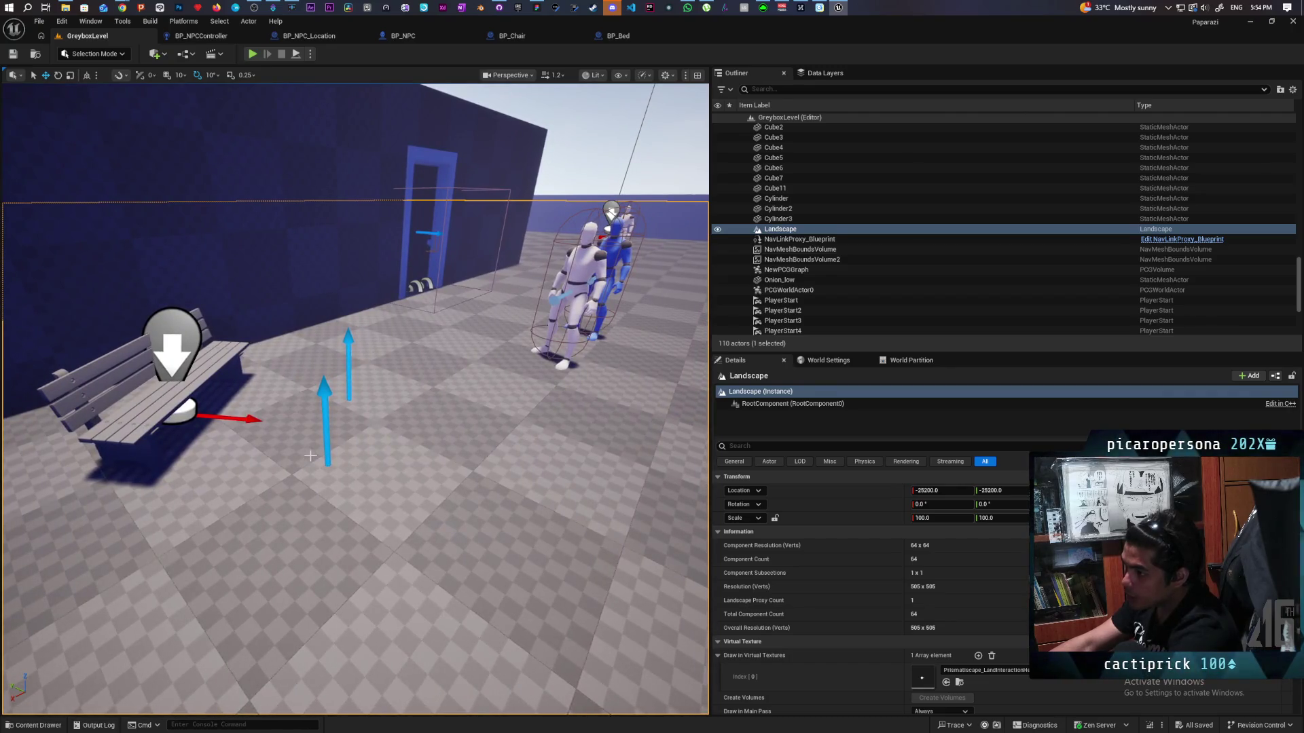
left_click_drag(317, 475, 164, 462)
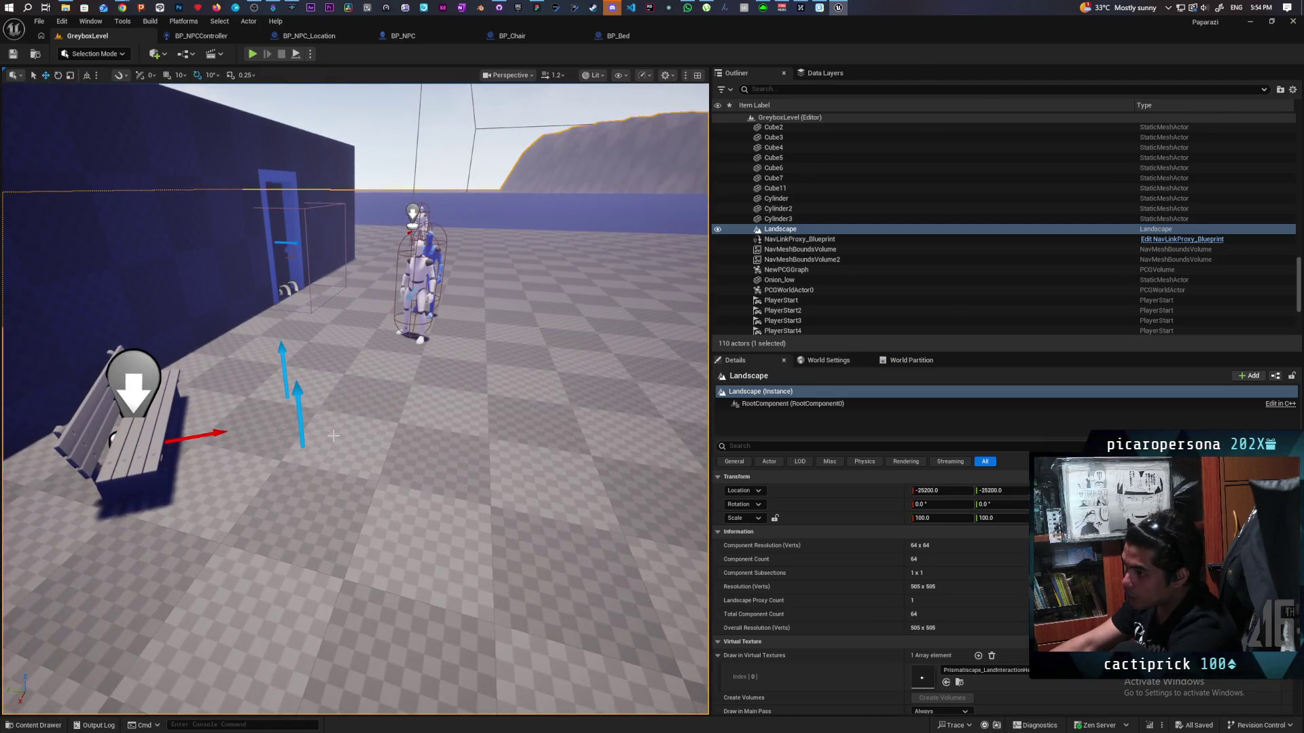
left_click_drag(295, 449, 316, 433)
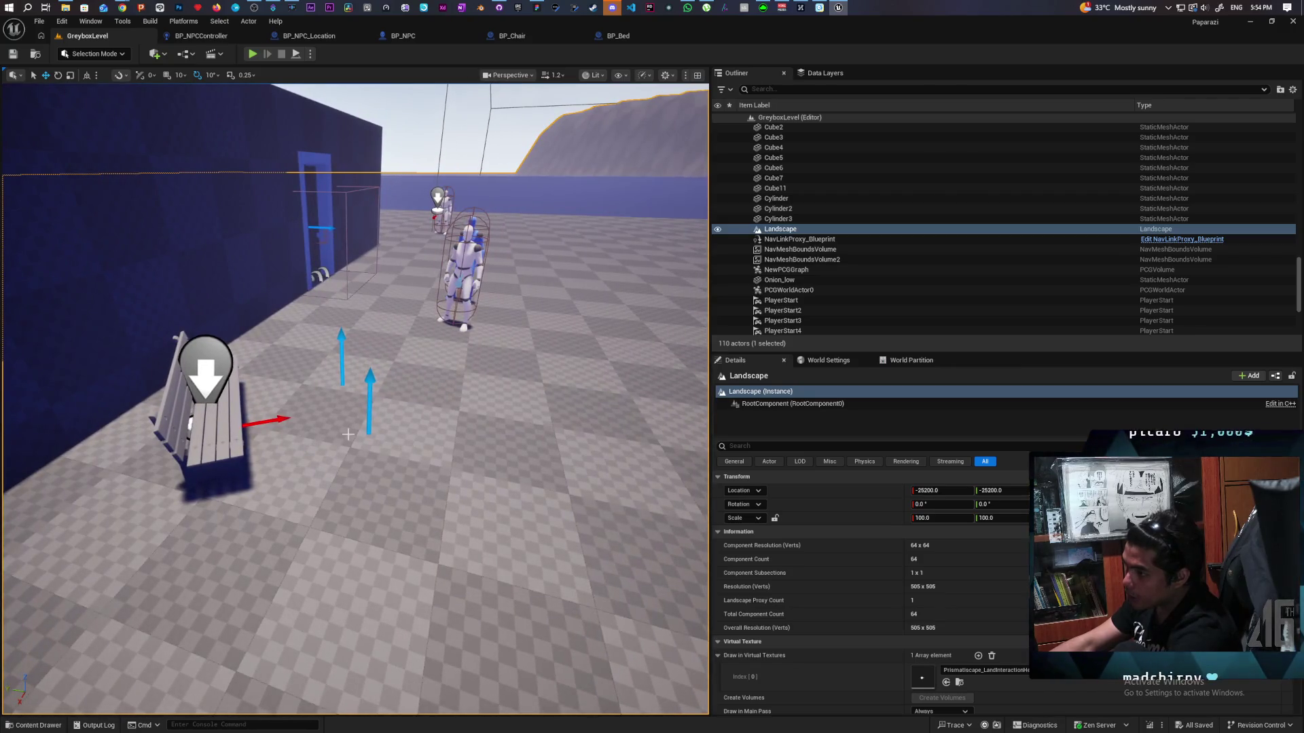
right_click(489, 428)
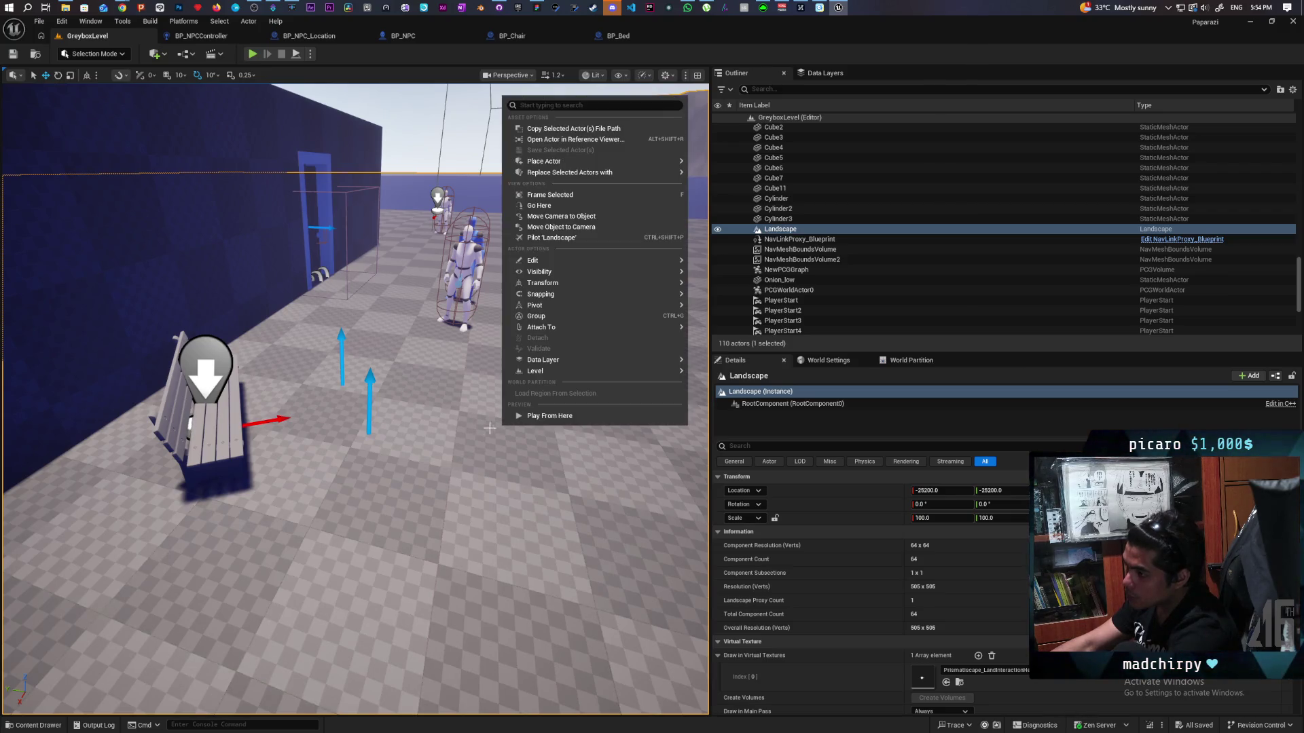
left_click(405, 435)
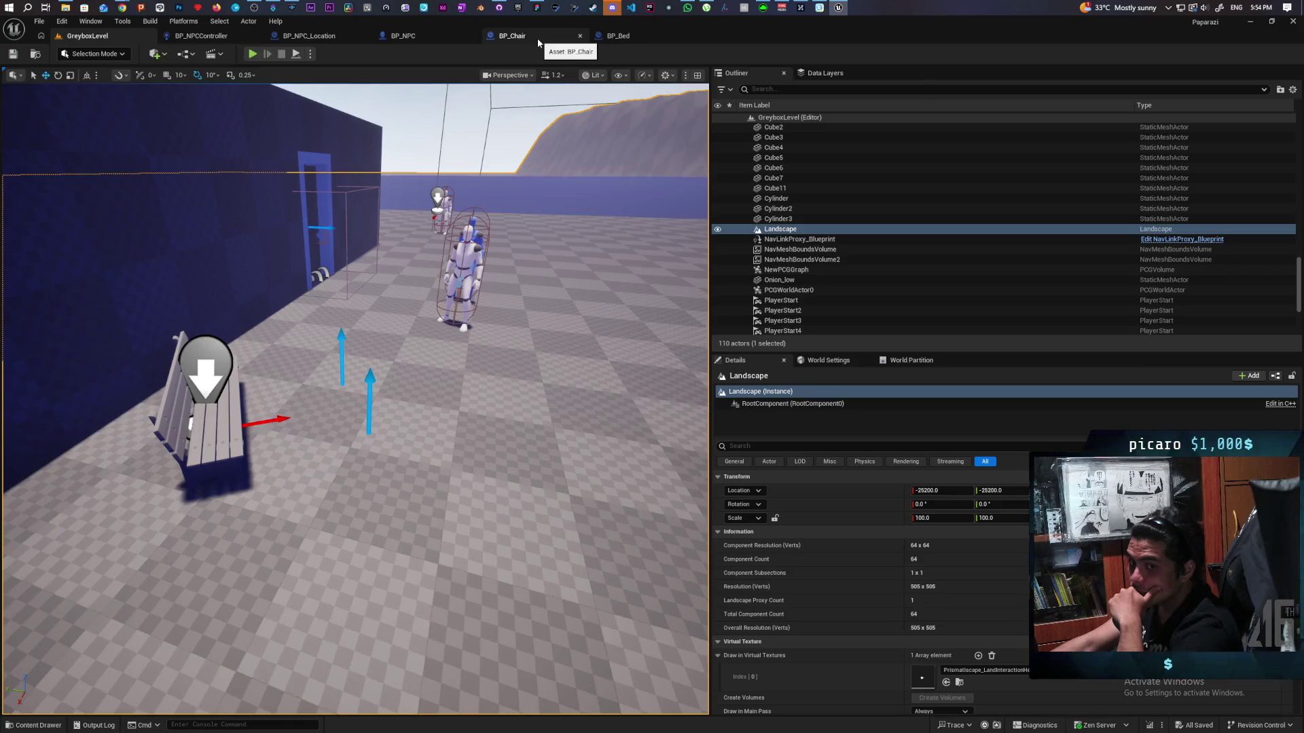
- Look over BP_Chair's Get Move to Location function and its slot return nodes
left_click(537, 43)
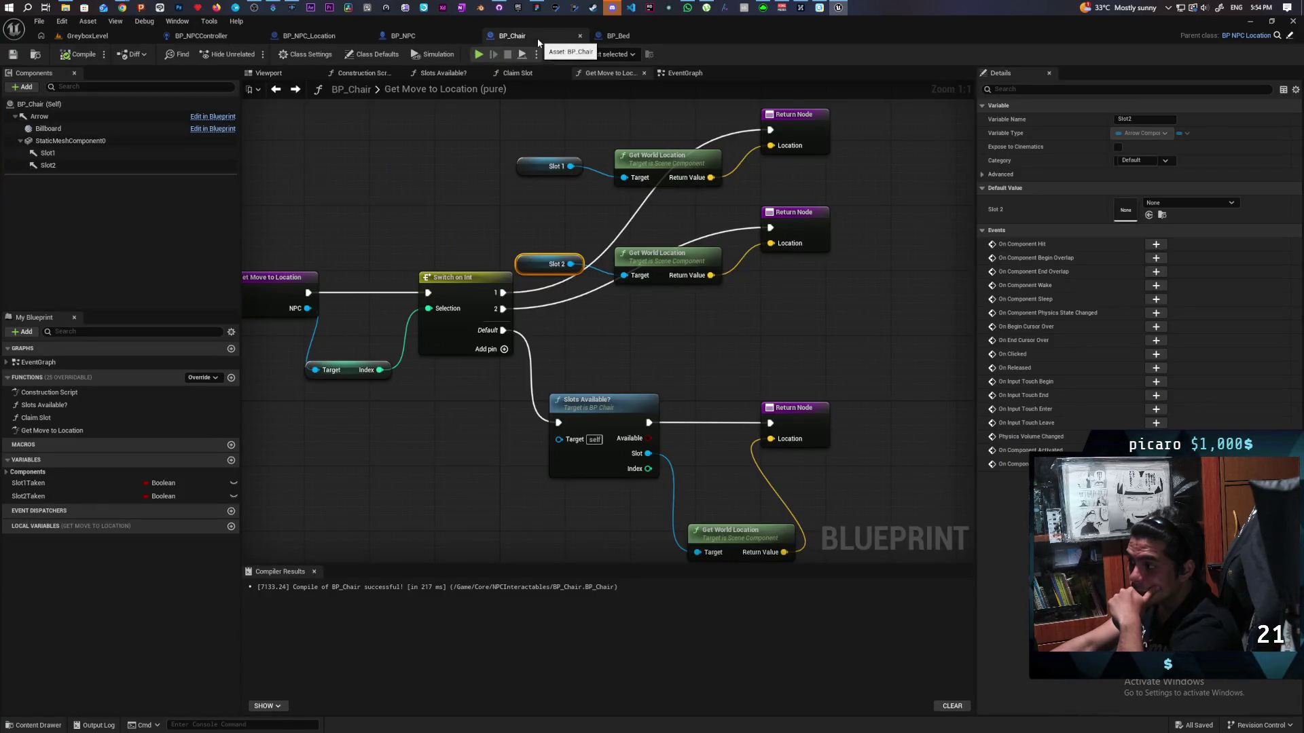
left_click_drag(571, 319, 652, 326)
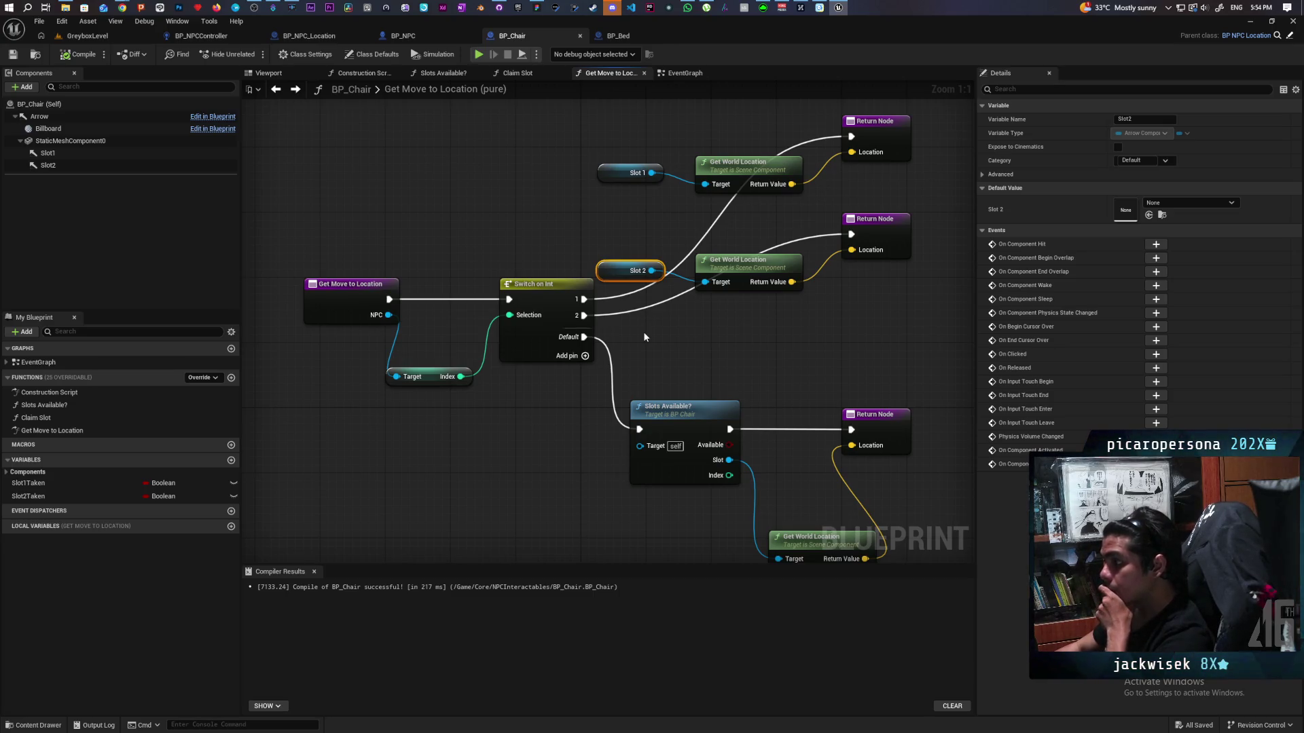
mouse_move(645, 337)
left_mouse_down()
mouse_move(597, 310)
mouse_move(563, 310)
left_mouse_up()
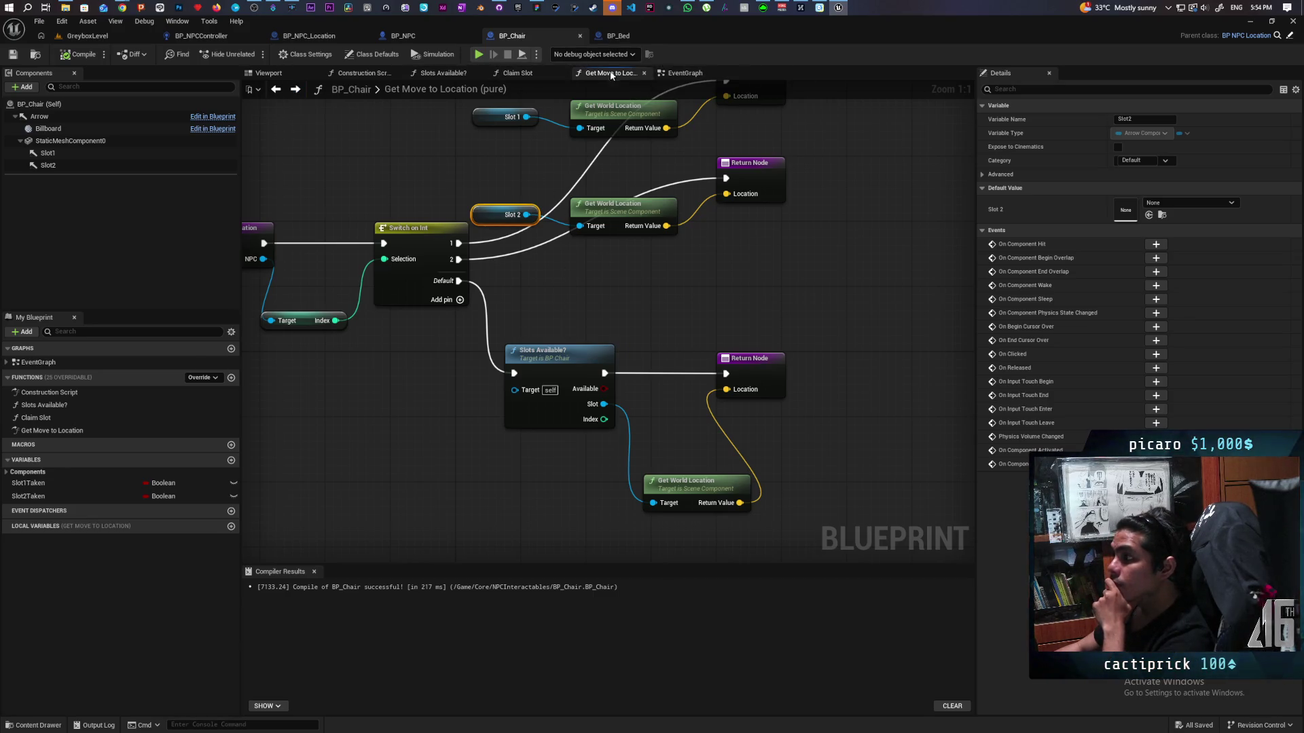
- Inspect BP_Chair's event graph, select the Has Tag node, then go to BP_NPCController
left_click(685, 72)
scroll(464, 254, "down", 6)
scroll(603, 268, "up", 7)
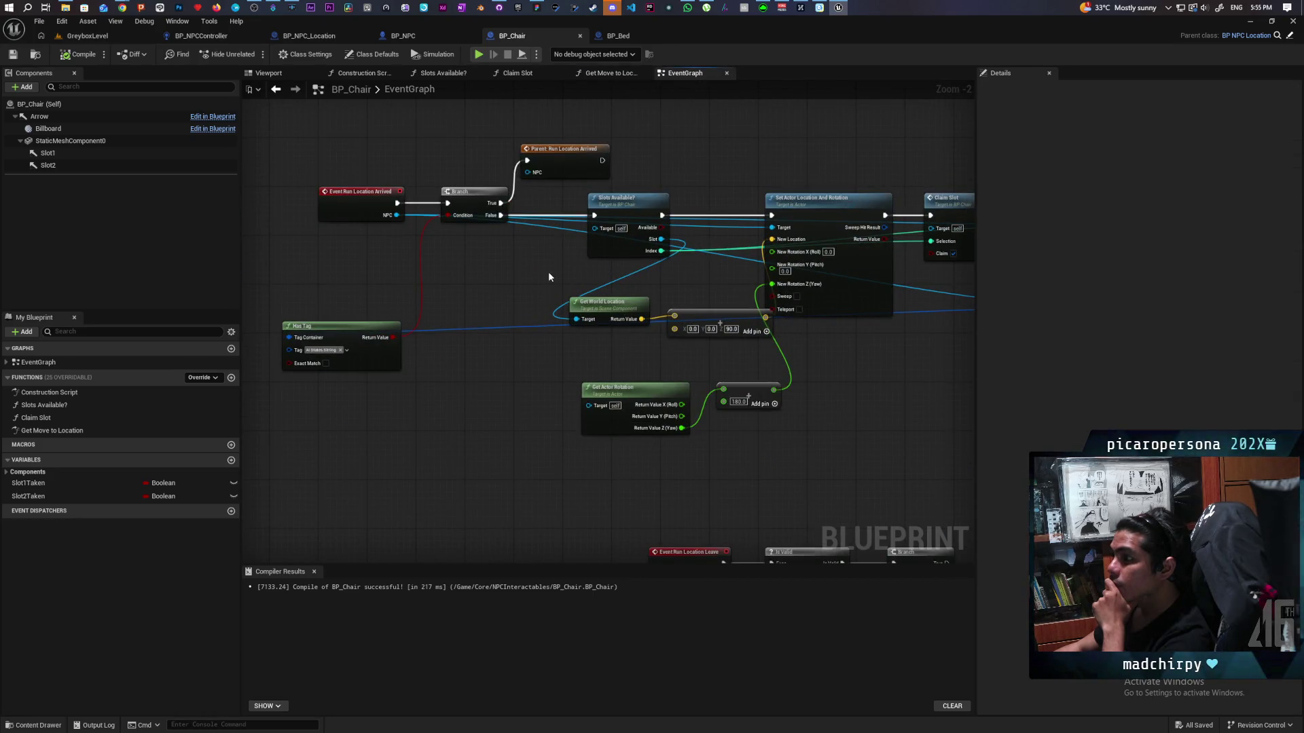
scroll(427, 284, "up", 1)
mouse_move(324, 303)
left_mouse_down()
mouse_move(515, 409)
mouse_move(443, 372)
mouse_move(478, 411)
left_mouse_up()
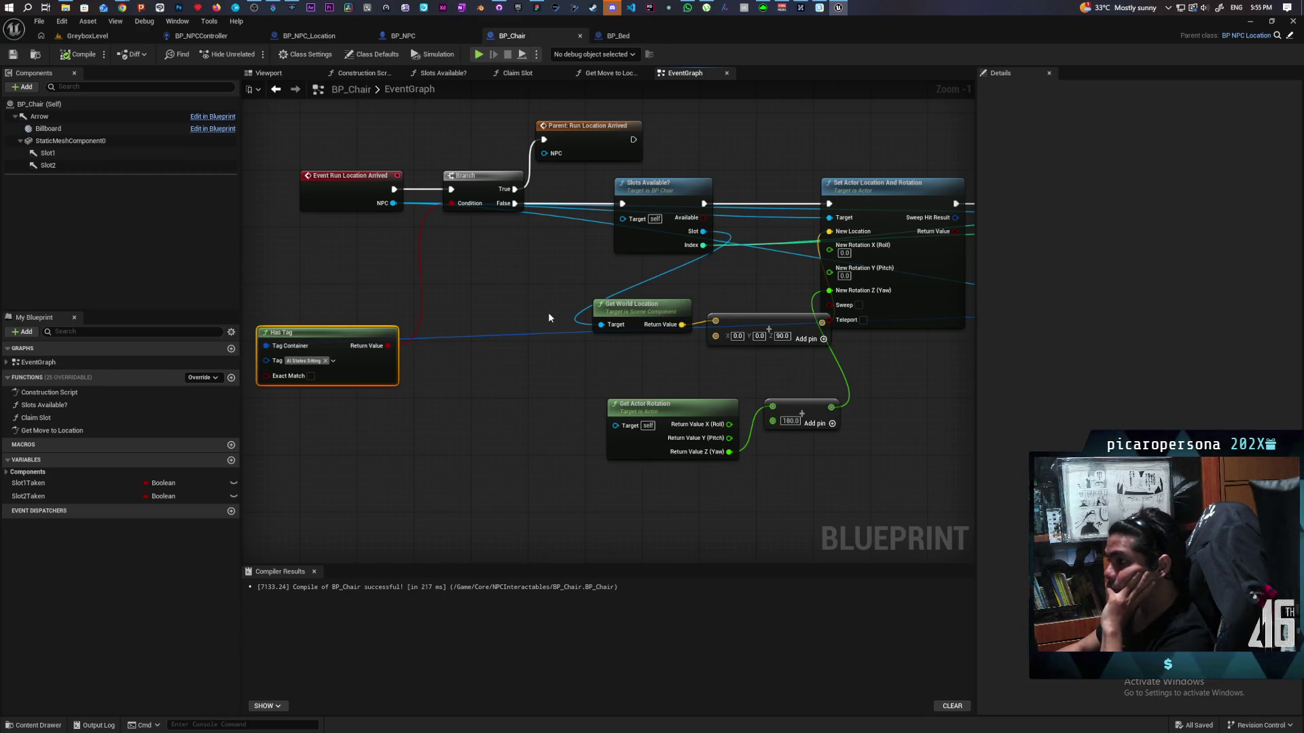
left_click(197, 36)
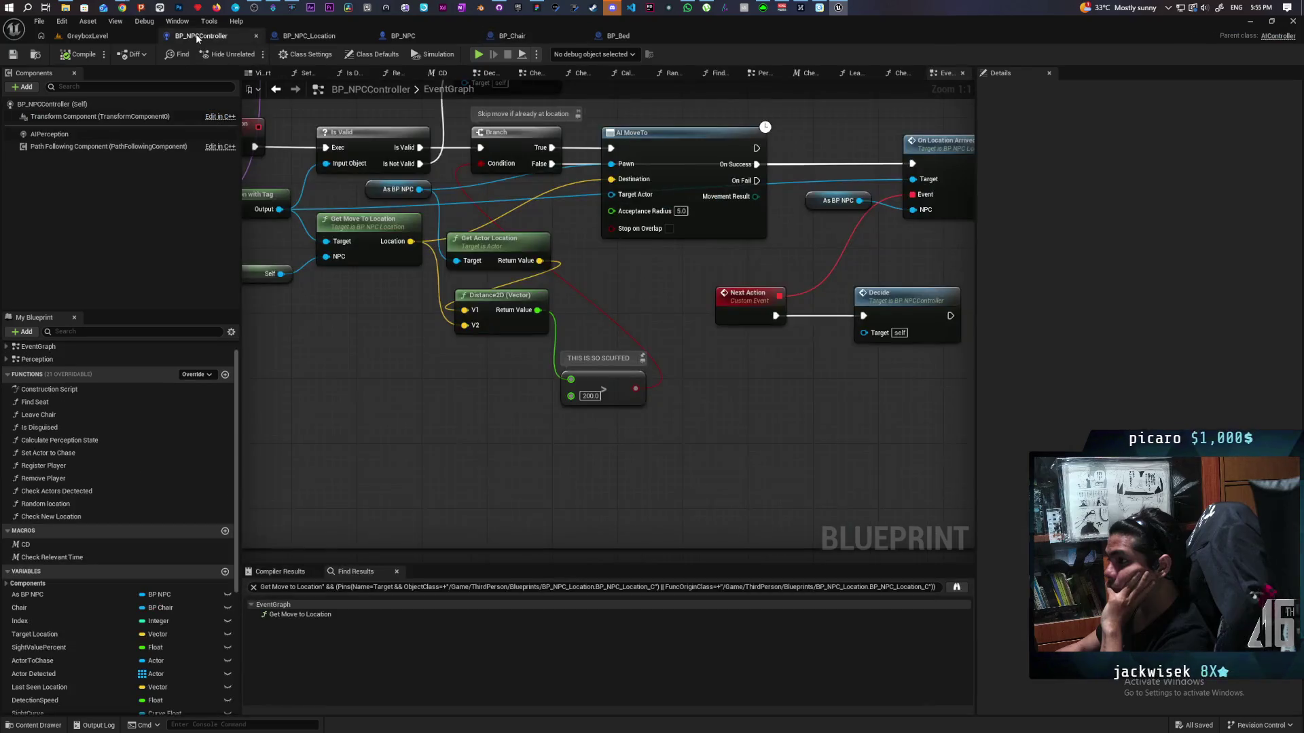
- Visit the level editor briefly, then reopen BP_NPCController's AI MoveTo and Branch logic
left_click(113, 38)
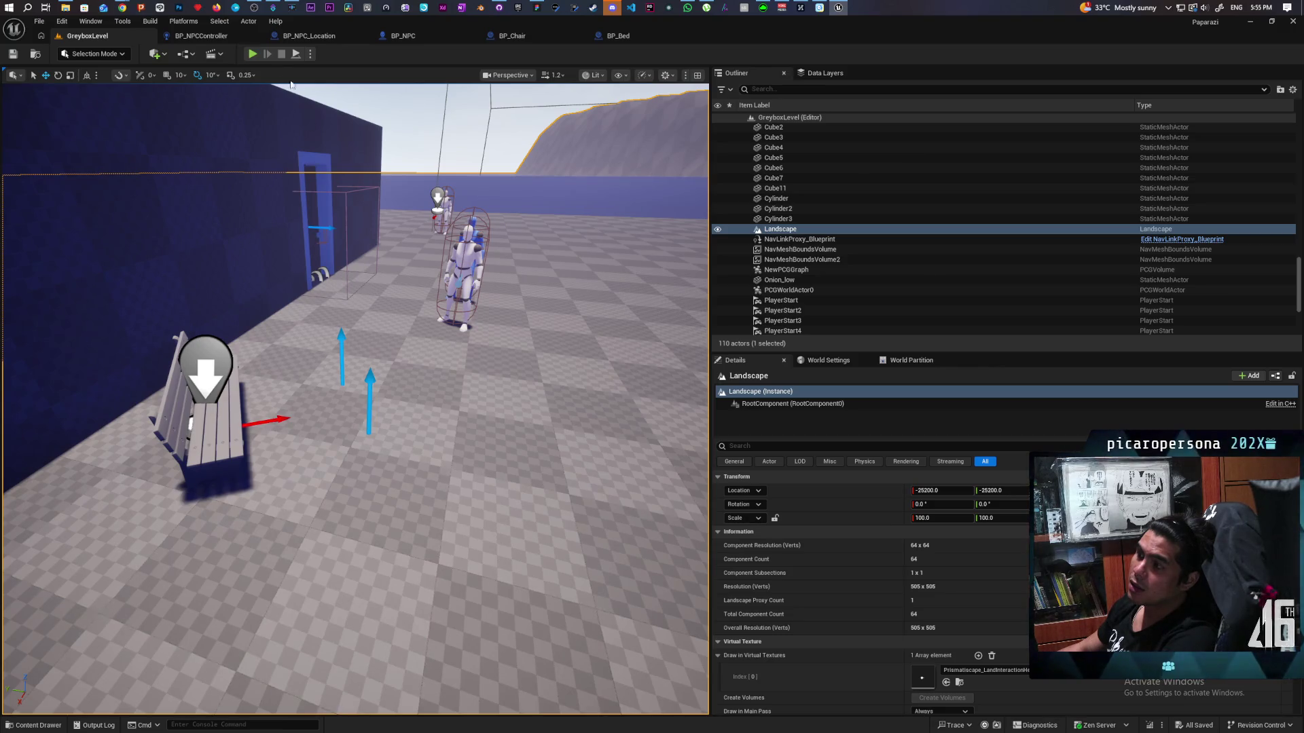
left_click(203, 38)
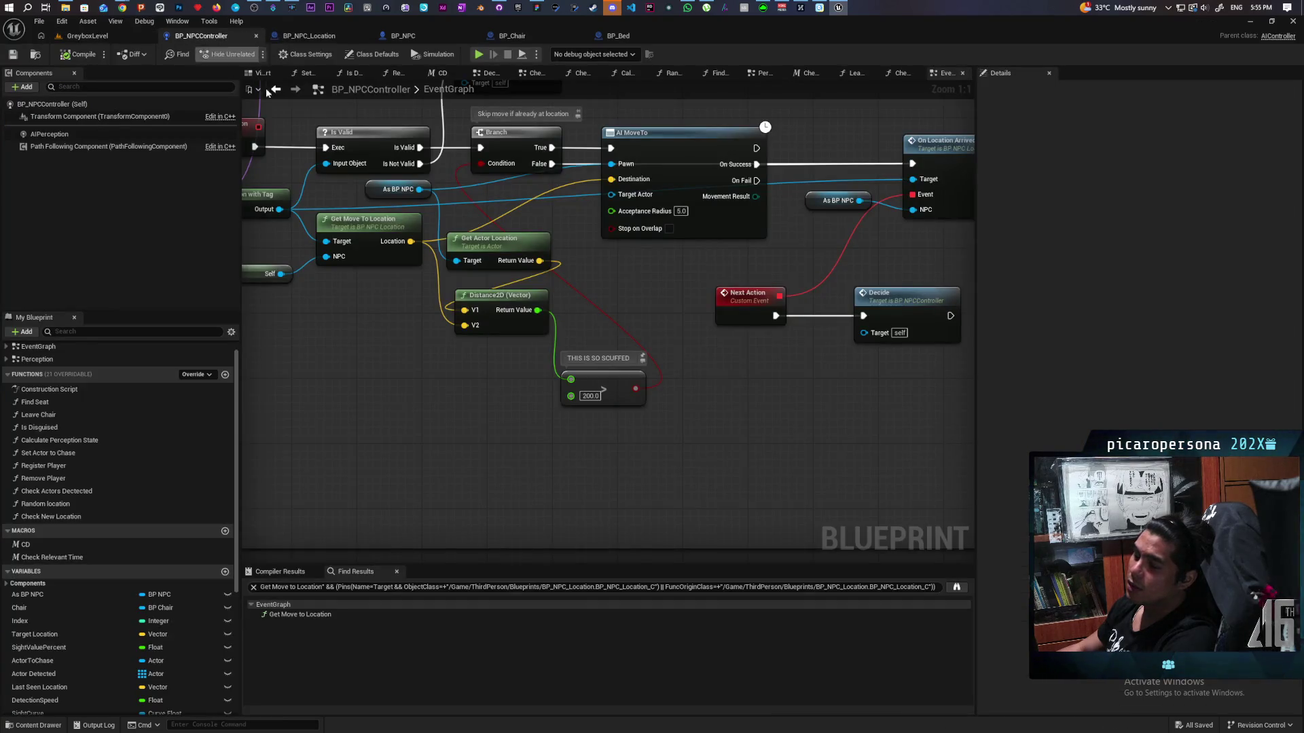
- Add an Equal (Enum) node from AI MoveTo's Movement Result pin, comparing against Success
left_click_drag(756, 196, 737, 408)
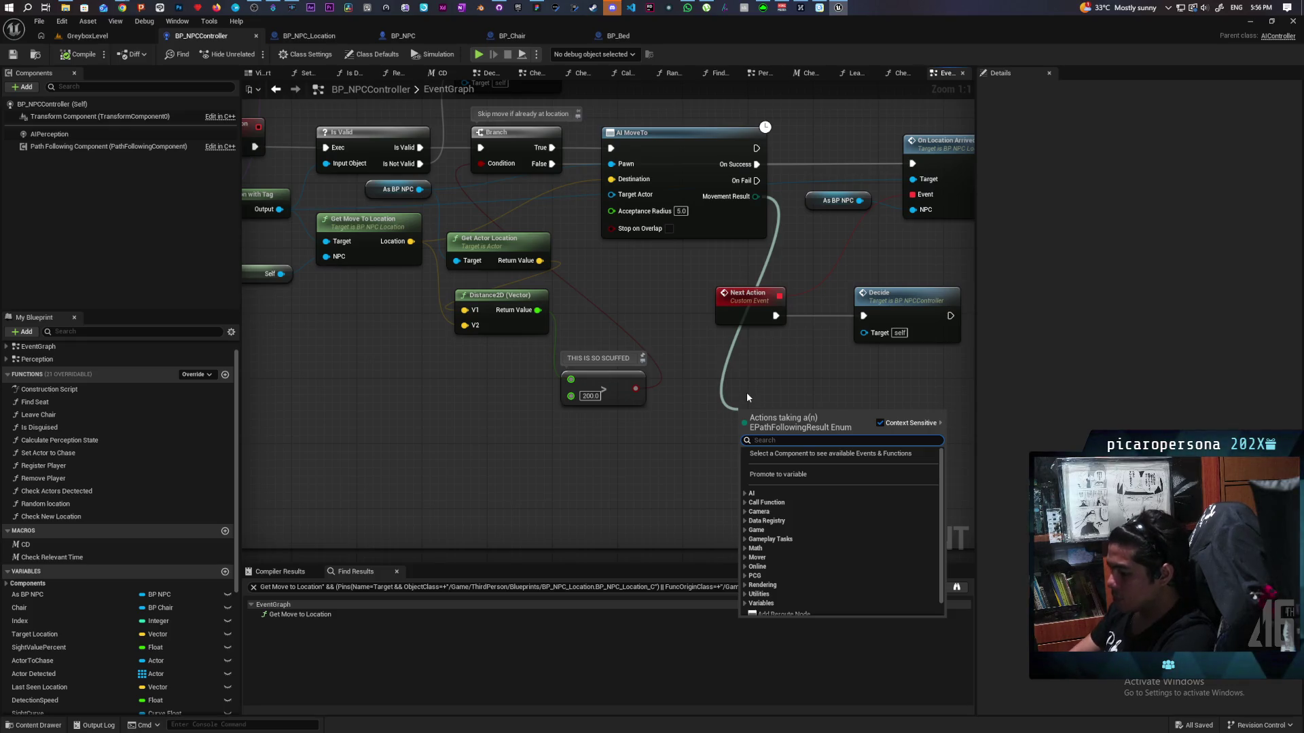
type("==")
key("Return")
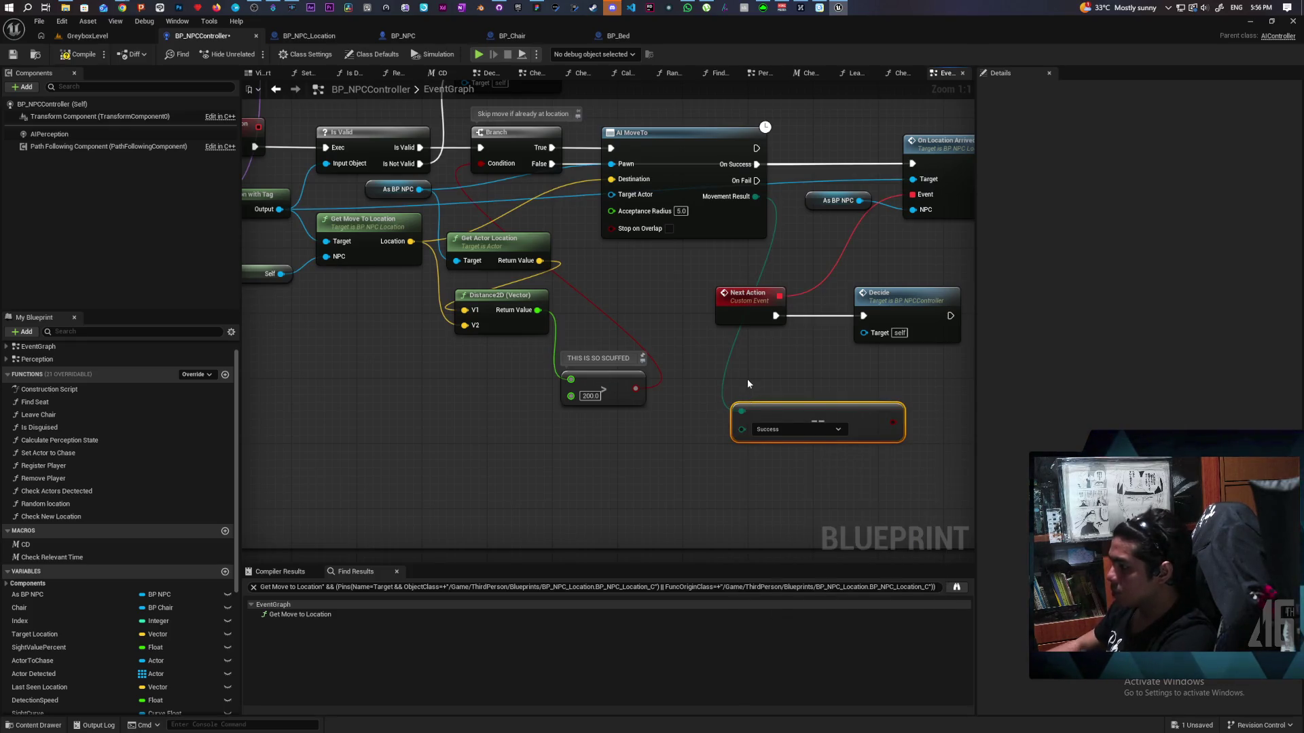
left_click(793, 429)
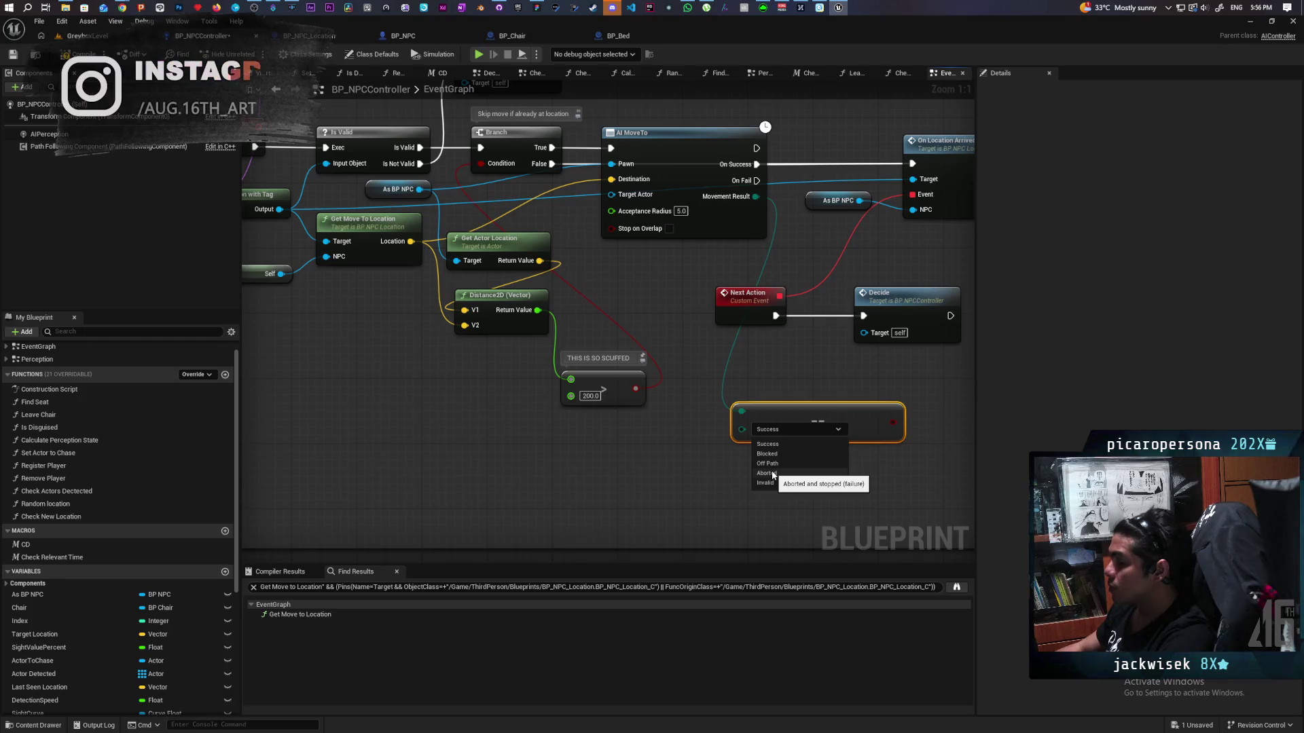
left_click(872, 387)
left_click_drag(872, 392, 672, 480)
left_click(657, 508)
- Delete the Success comparison and pull the Branch out from between Is Valid and AI MoveTo
key("Delete")
left_click_drag(470, 402, 751, 386)
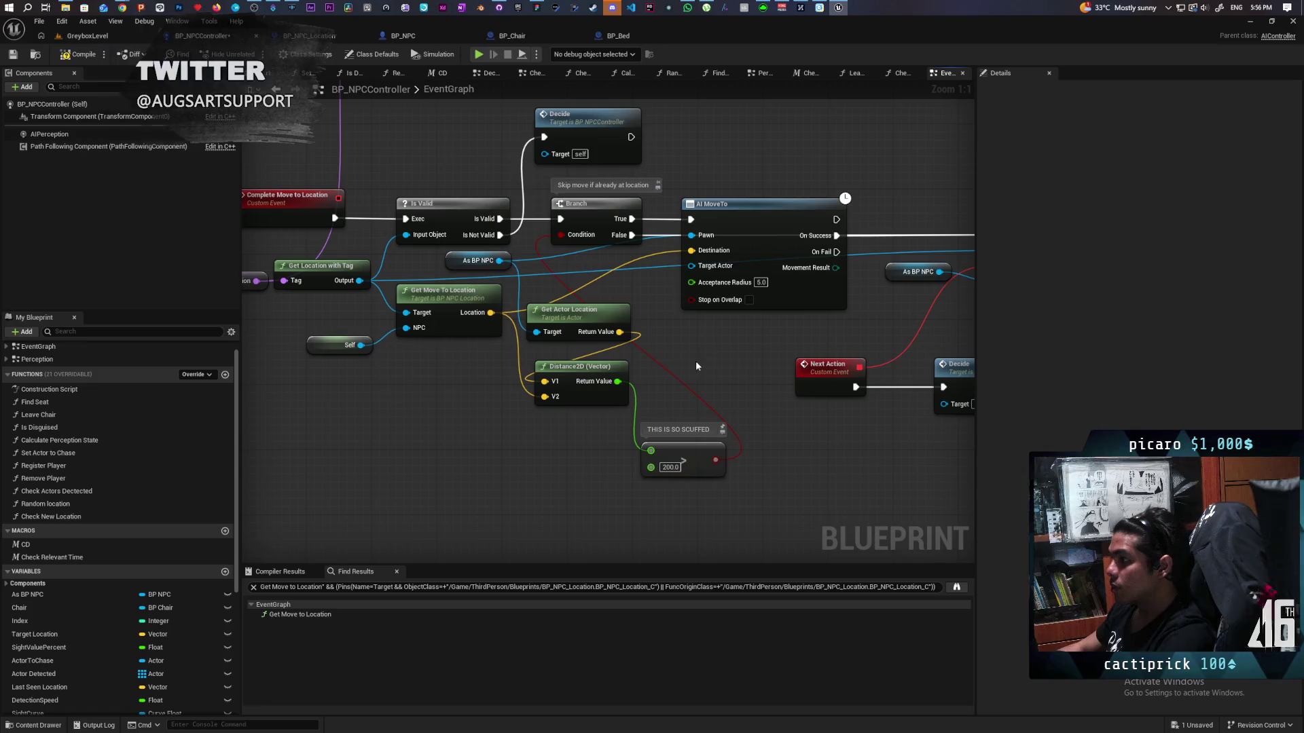
mouse_move(733, 340)
left_mouse_down()
mouse_move(665, 392)
mouse_move(696, 344)
mouse_move(749, 301)
mouse_move(597, 344)
mouse_move(734, 324)
mouse_move(632, 329)
mouse_move(682, 329)
left_mouse_up()
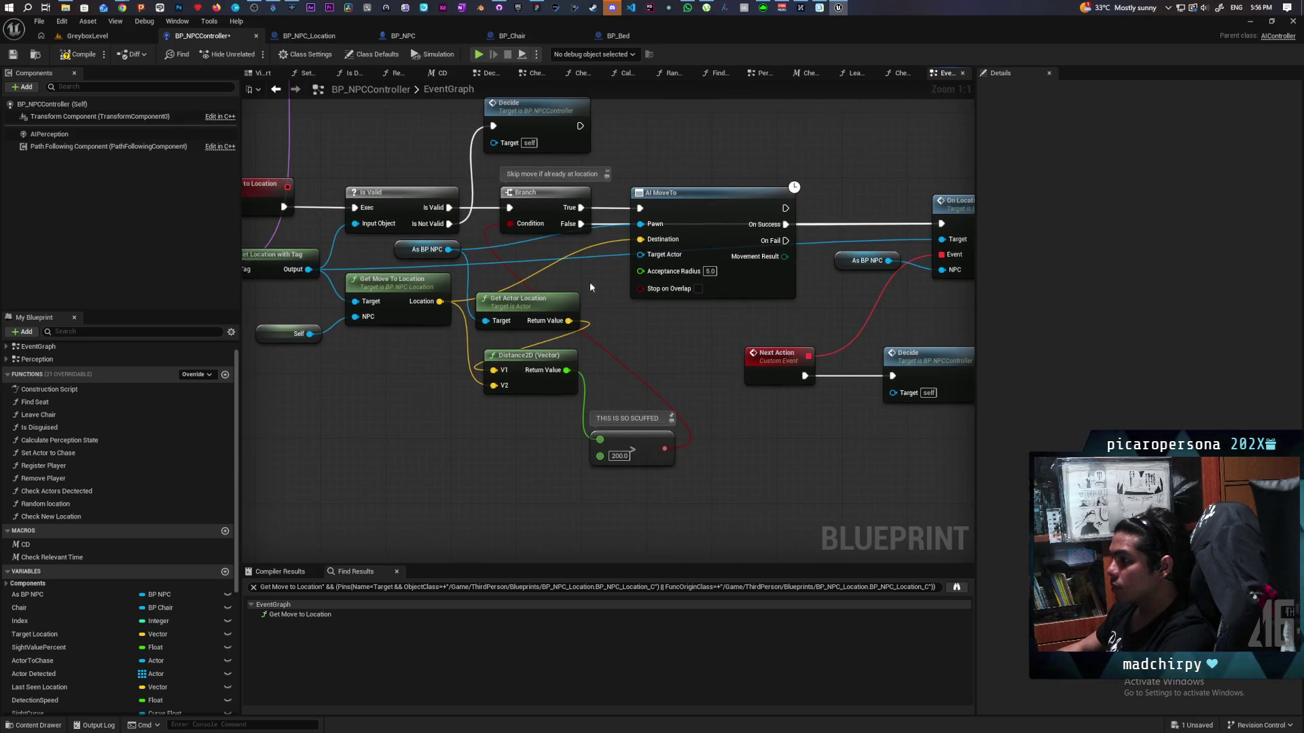
left_click_drag(448, 207, 640, 209)
mouse_move(543, 208)
left_mouse_down()
mouse_move(551, 273)
mouse_move(545, 236)
mouse_move(640, 208)
left_mouse_up()
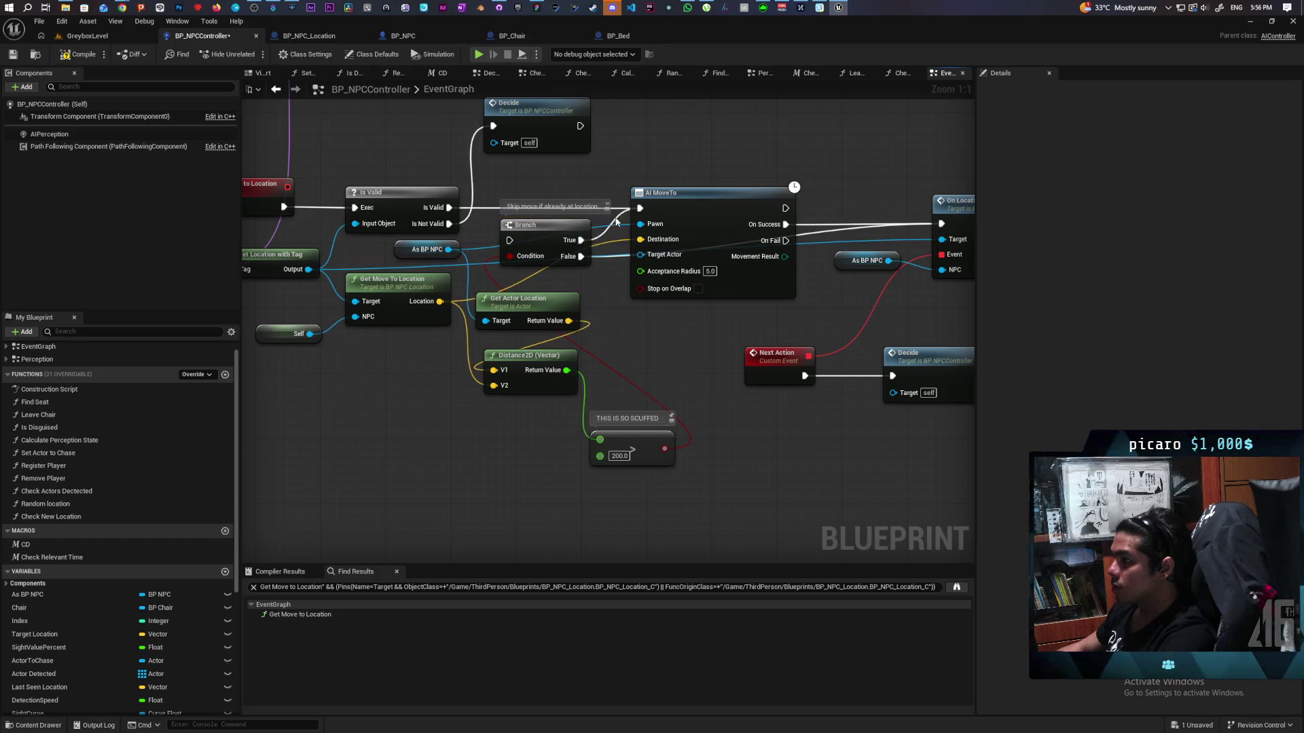
mouse_move(573, 237)
left_mouse_down()
mouse_move(735, 285)
mouse_move(837, 259)
mouse_move(848, 231)
mouse_move(862, 234)
mouse_move(835, 233)
mouse_move(867, 236)
left_mouse_up()
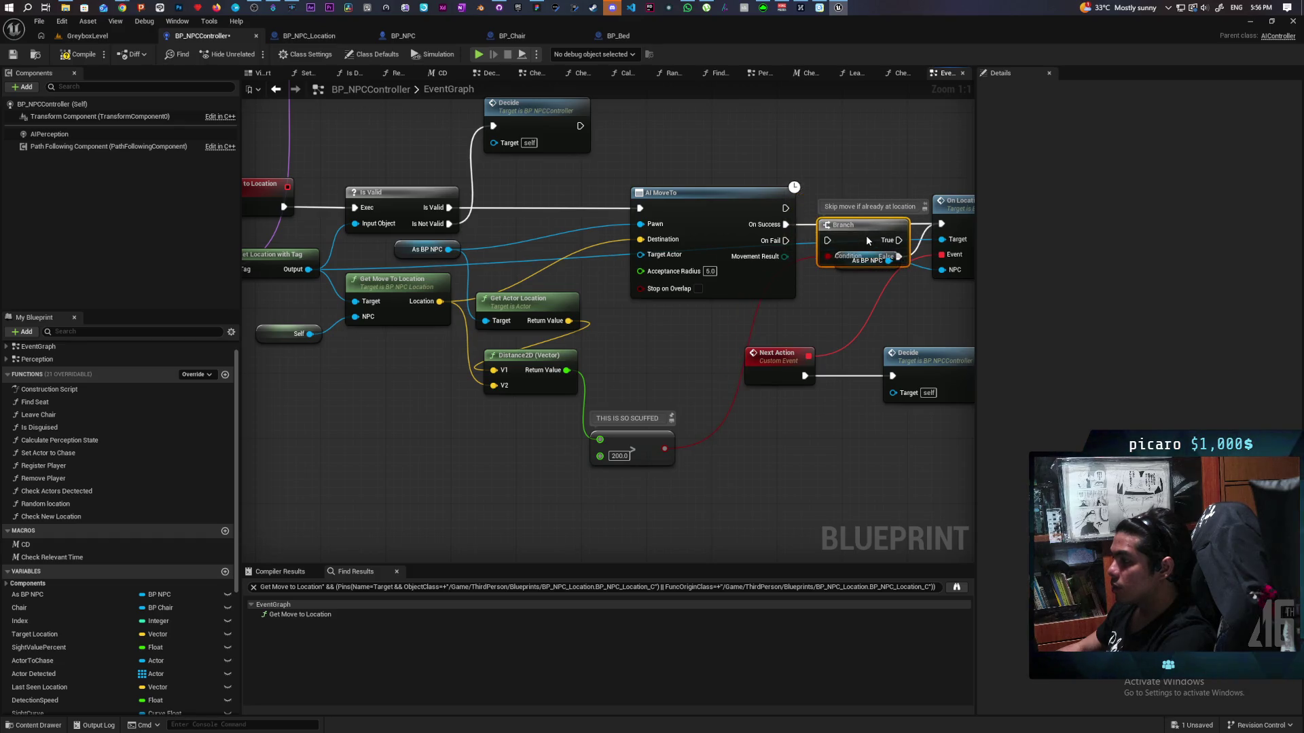
- Place the Branch before On Location Arrived, wire On Fail into it, and tidy nearby nodes
left_click_drag(883, 317, 687, 330)
left_click_drag(647, 276, 640, 235)
left_click_drag(780, 230, 894, 237)
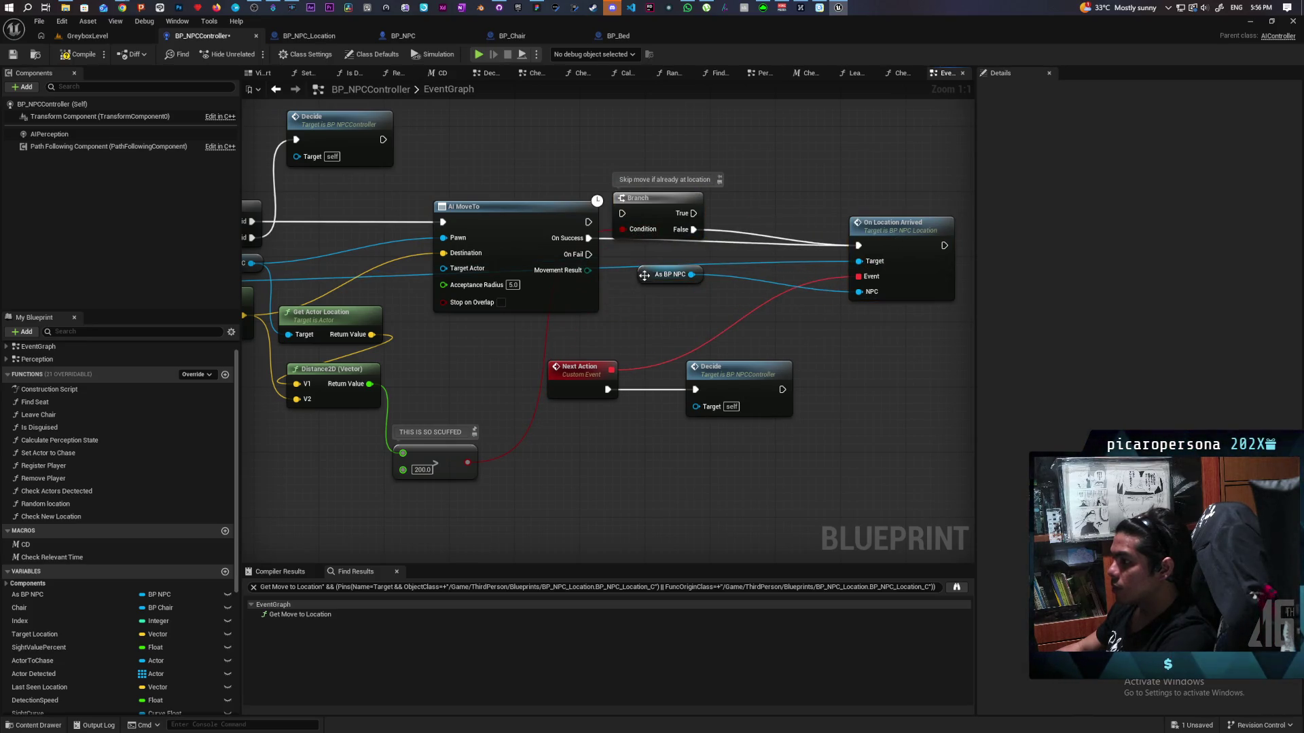
left_click_drag(646, 277, 802, 318)
left_click_drag(649, 201, 674, 241)
mouse_move(588, 254)
left_mouse_down()
mouse_move(658, 257)
mouse_move(647, 254)
left_mouse_up()
mouse_move(622, 204)
left_mouse_down()
mouse_move(758, 181)
mouse_move(684, 169)
mouse_move(694, 167)
left_mouse_up()
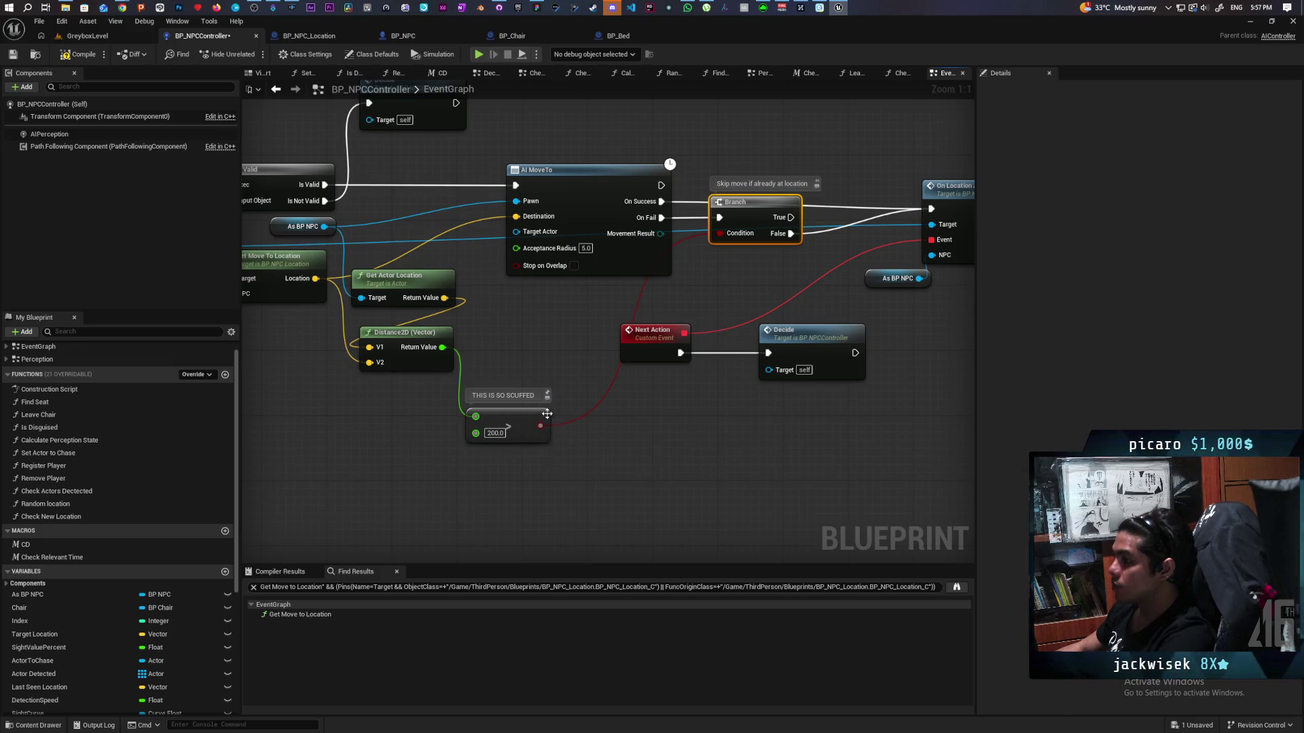
left_click_drag(528, 414, 554, 351)
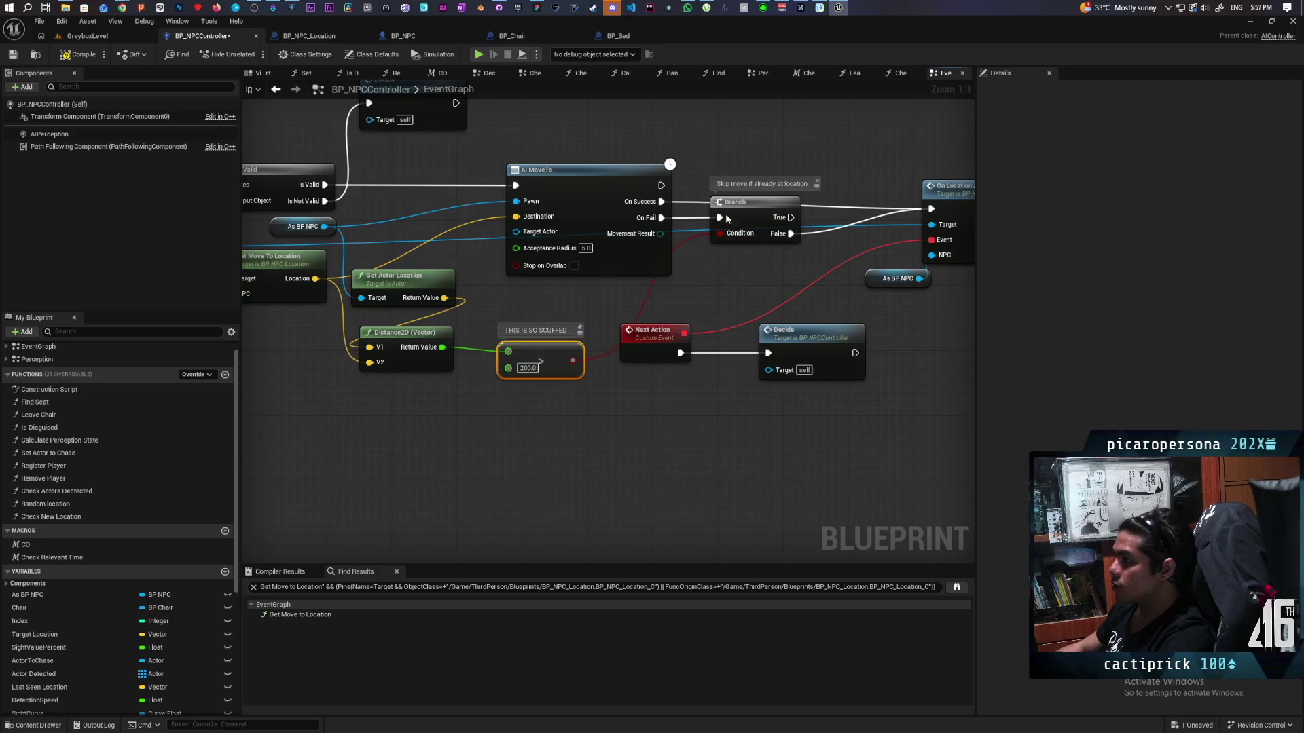
mouse_move(542, 293)
left_mouse_down()
mouse_move(669, 278)
mouse_move(629, 338)
left_mouse_up()
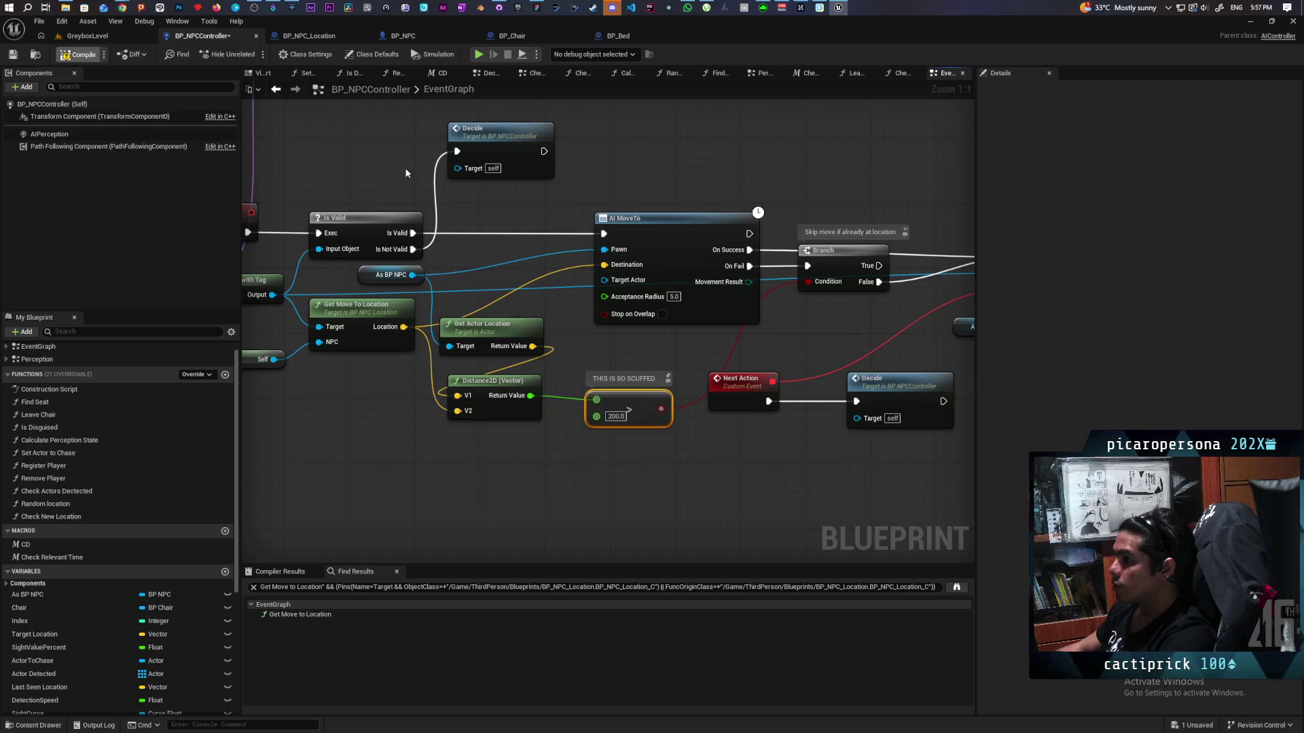
- Save BP_NPCController and start a Greybox level playtest
key("ctrl+s")
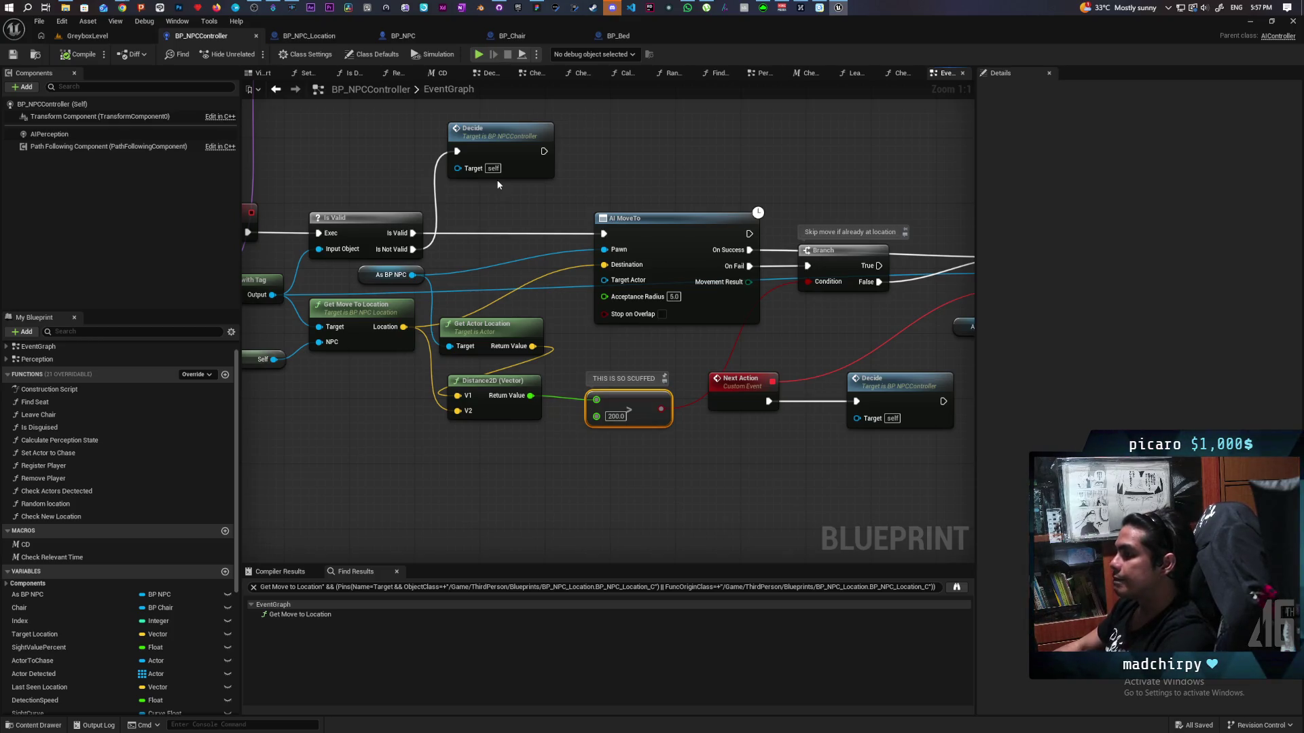
left_click(95, 41)
left_click(253, 55)
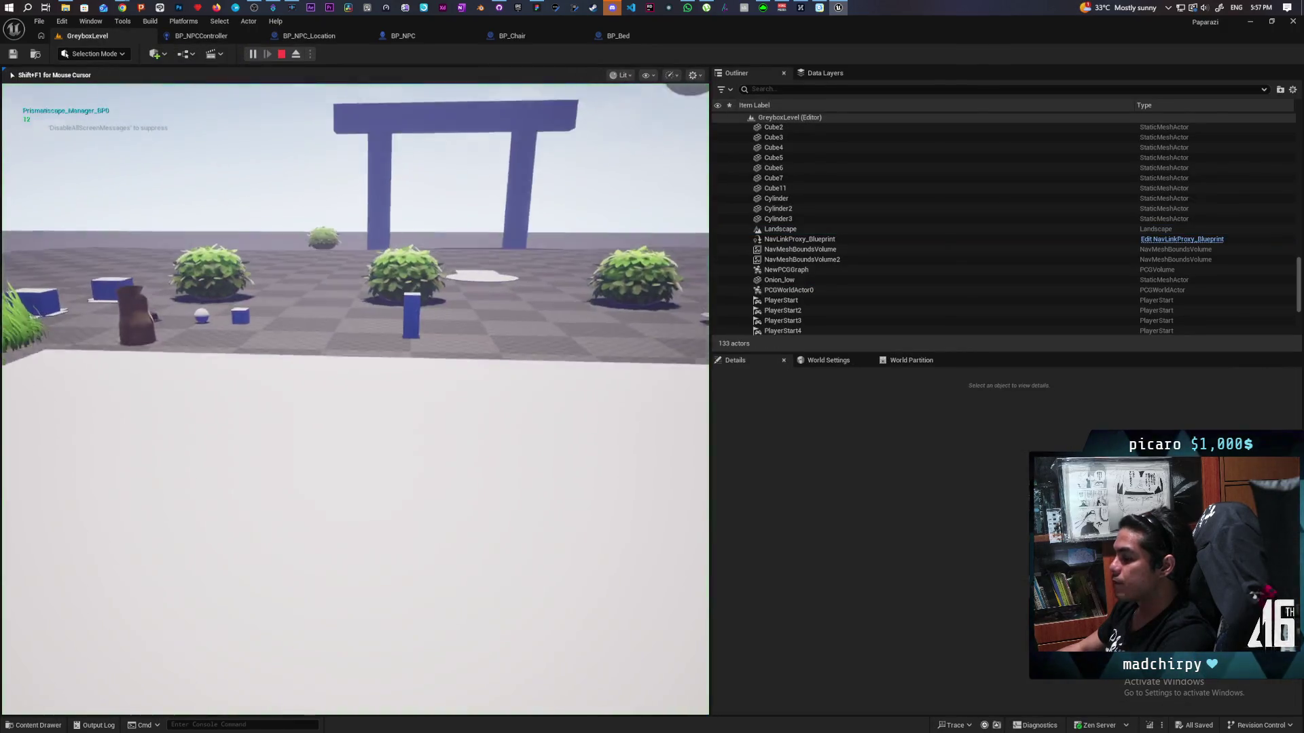
- Walk and hop the character through the arch and grass toward the seated NPC
key("w")
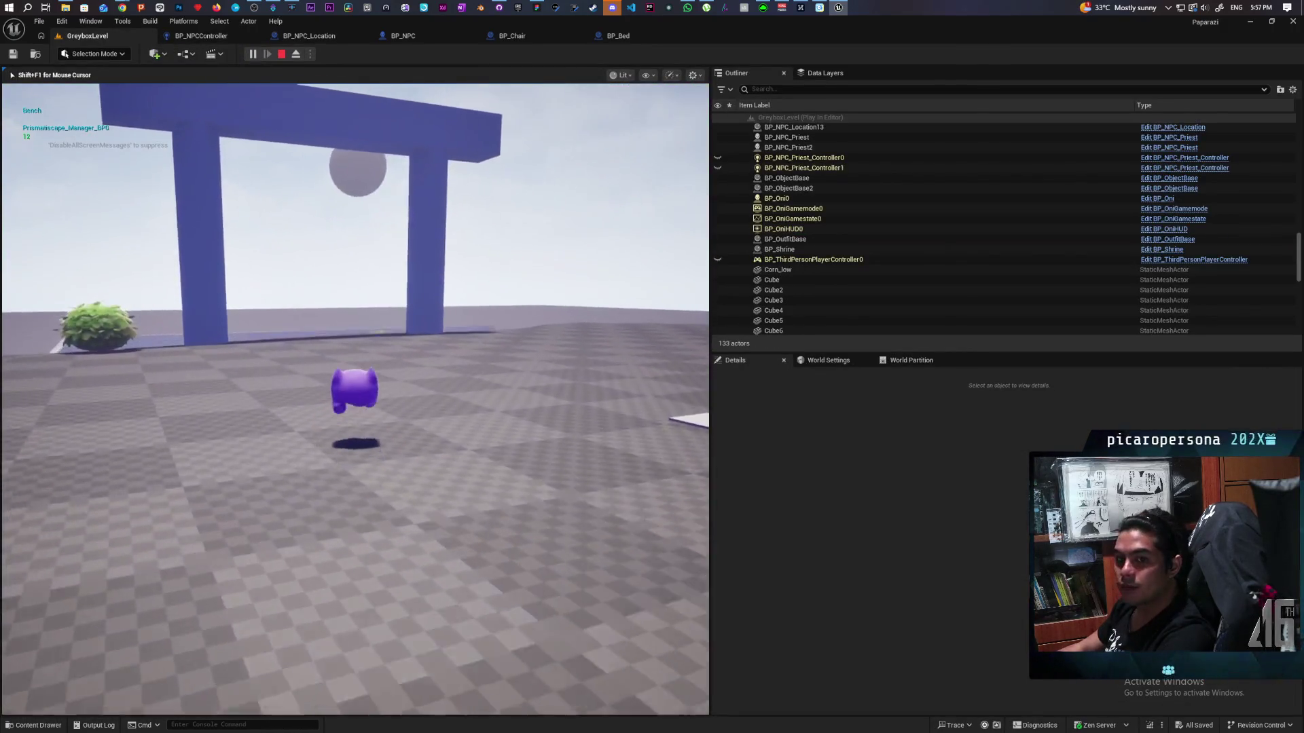
key("w")
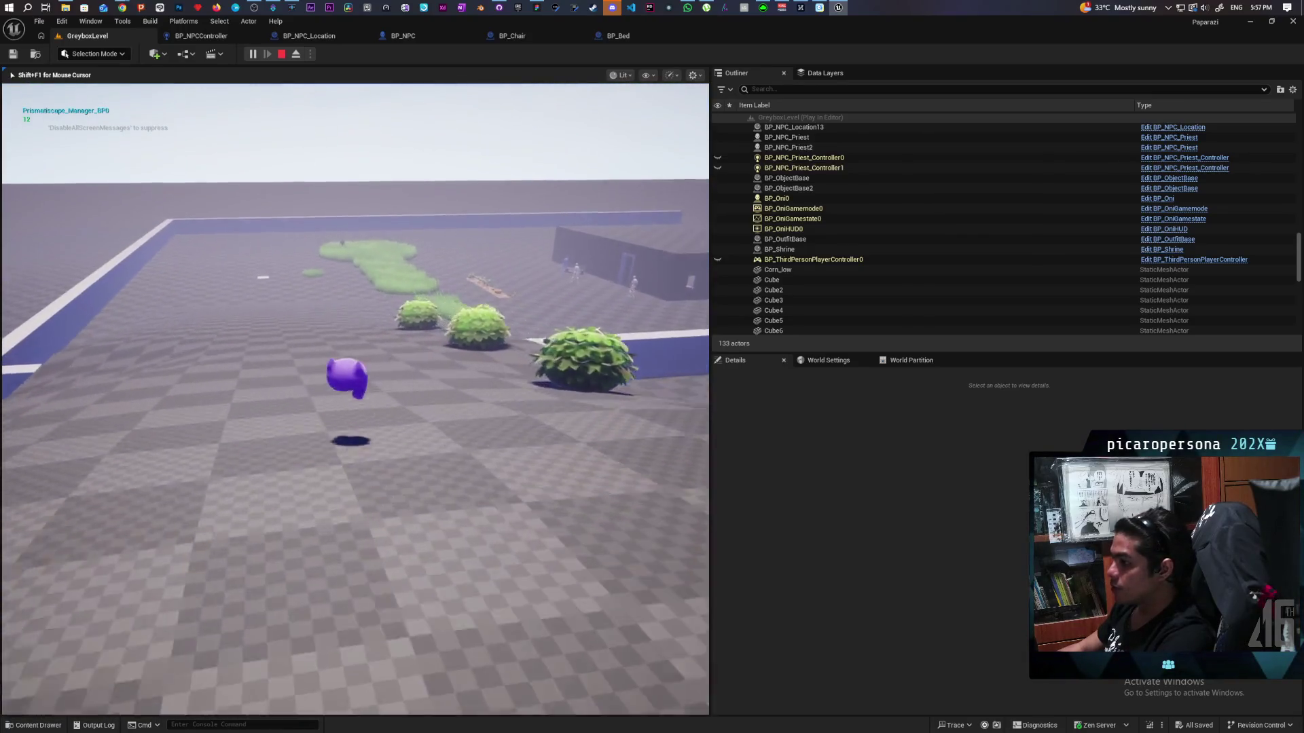
key("w")
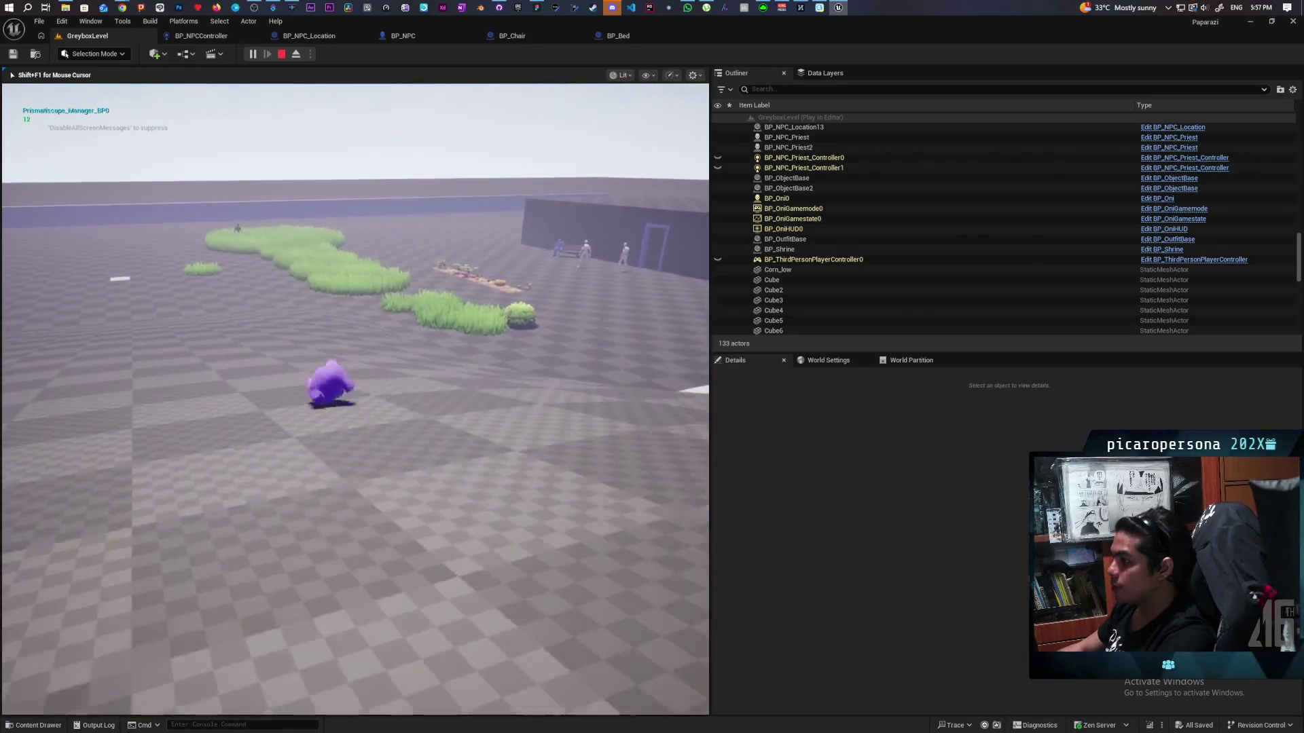
key("w")
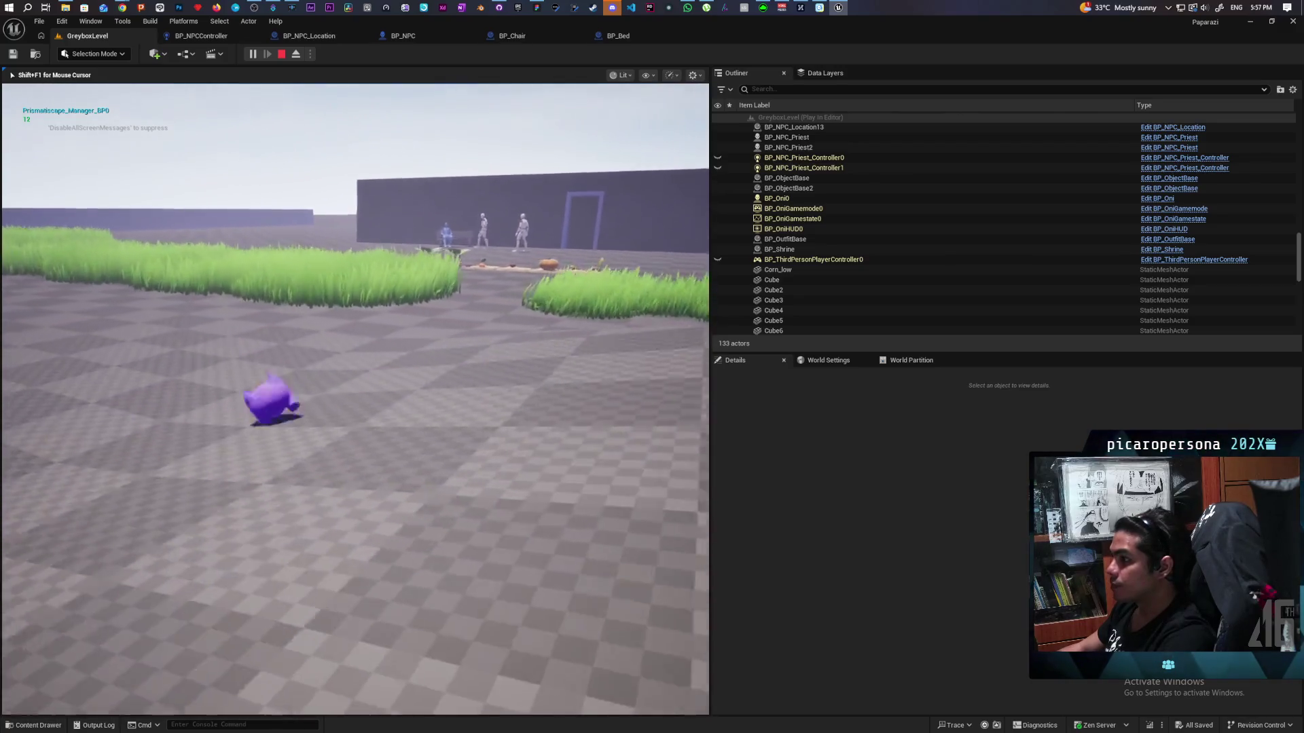
key("space")
key("w")
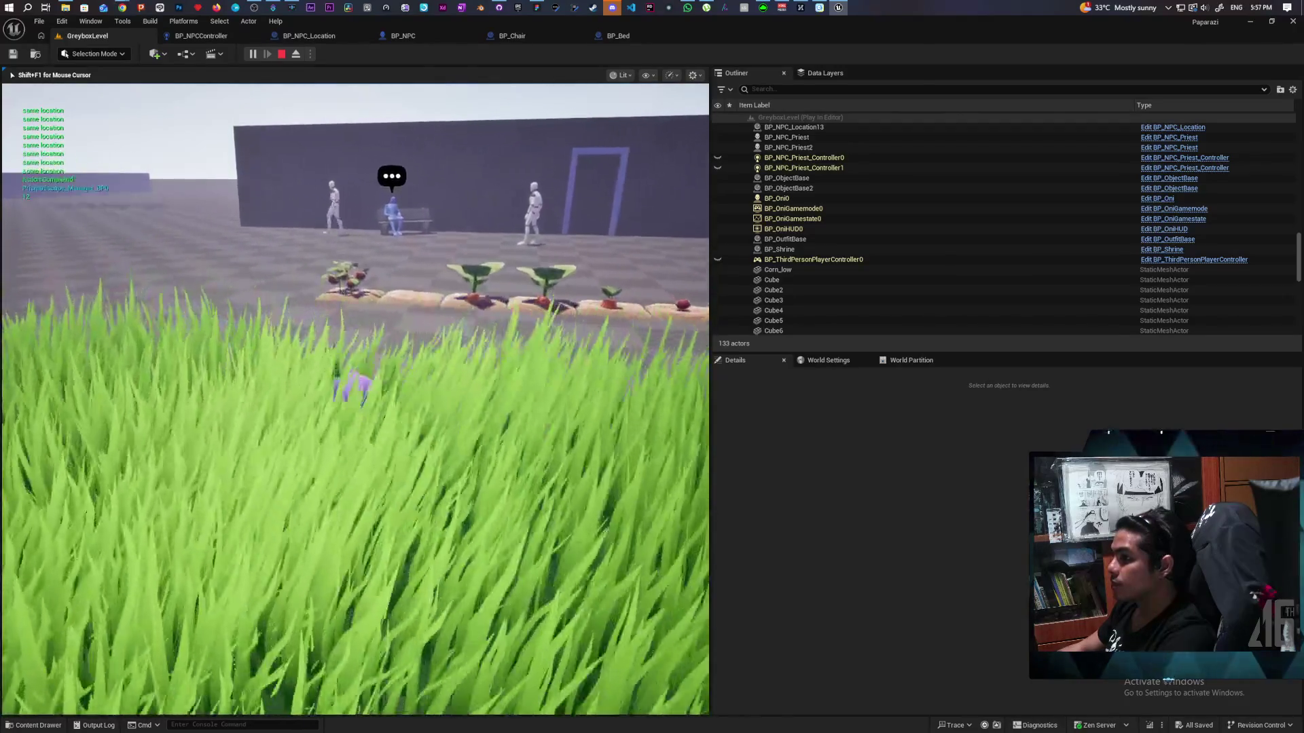
key("space")
key("w")
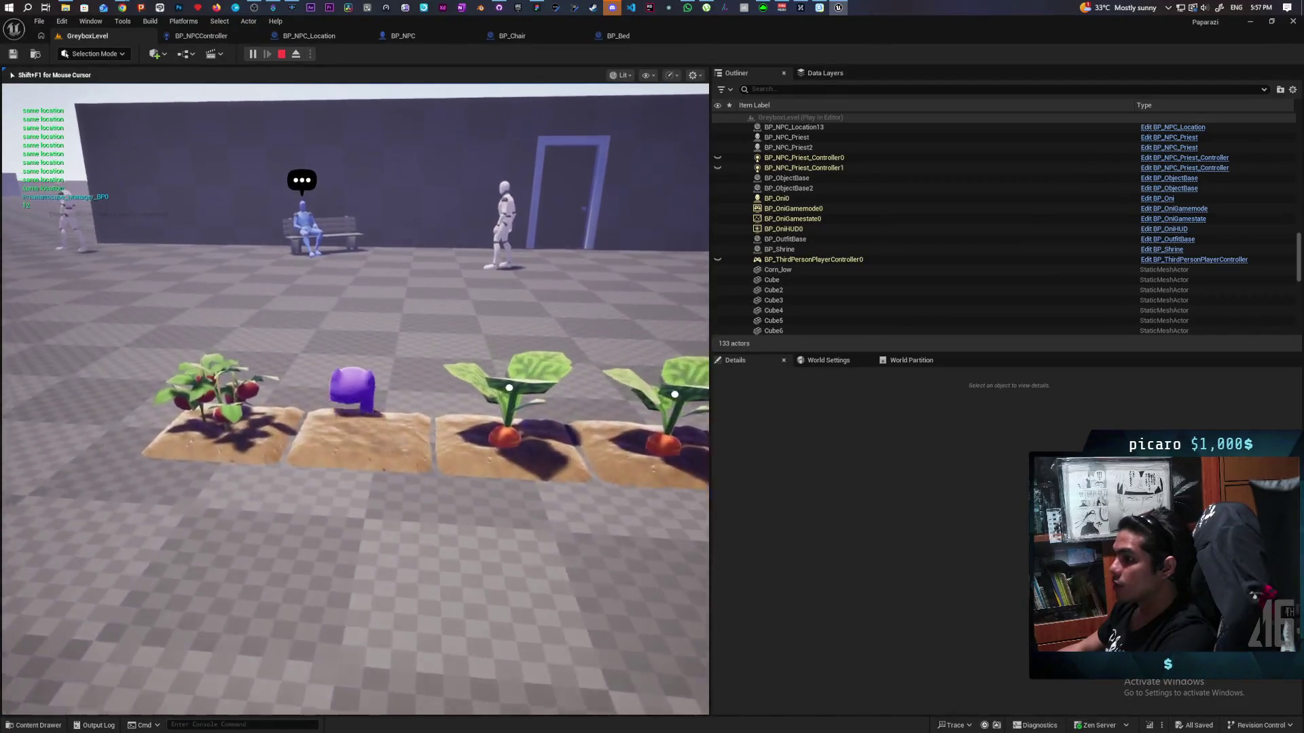
- Follow the NPC as it leaves the bench, check its prompt, then stop playing
key("s")
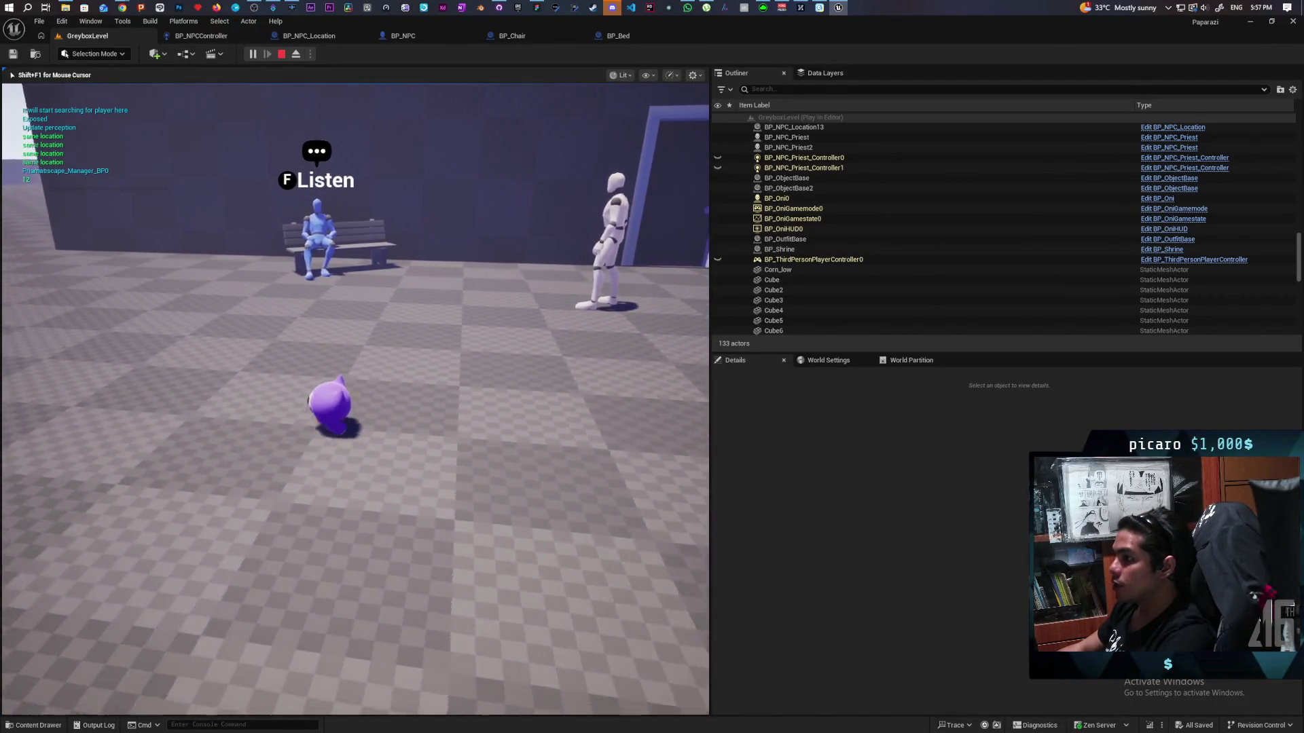
key("s")
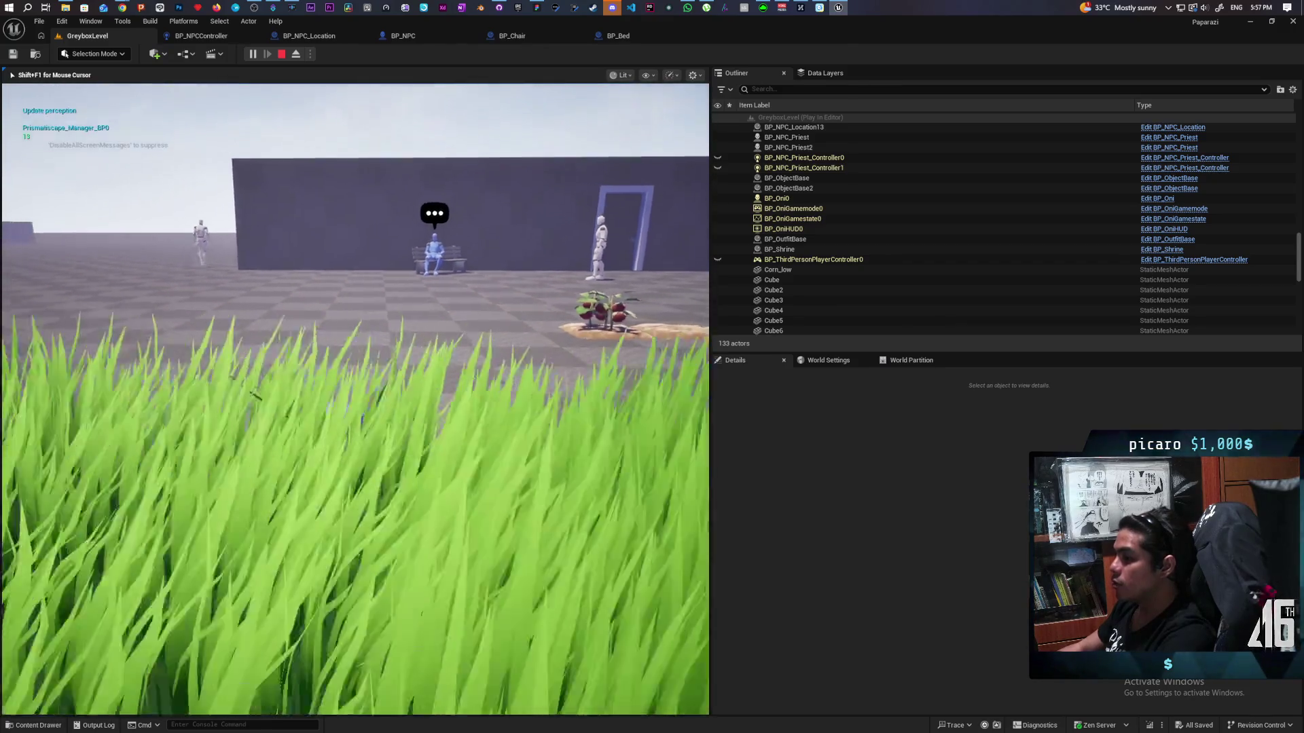
key("d")
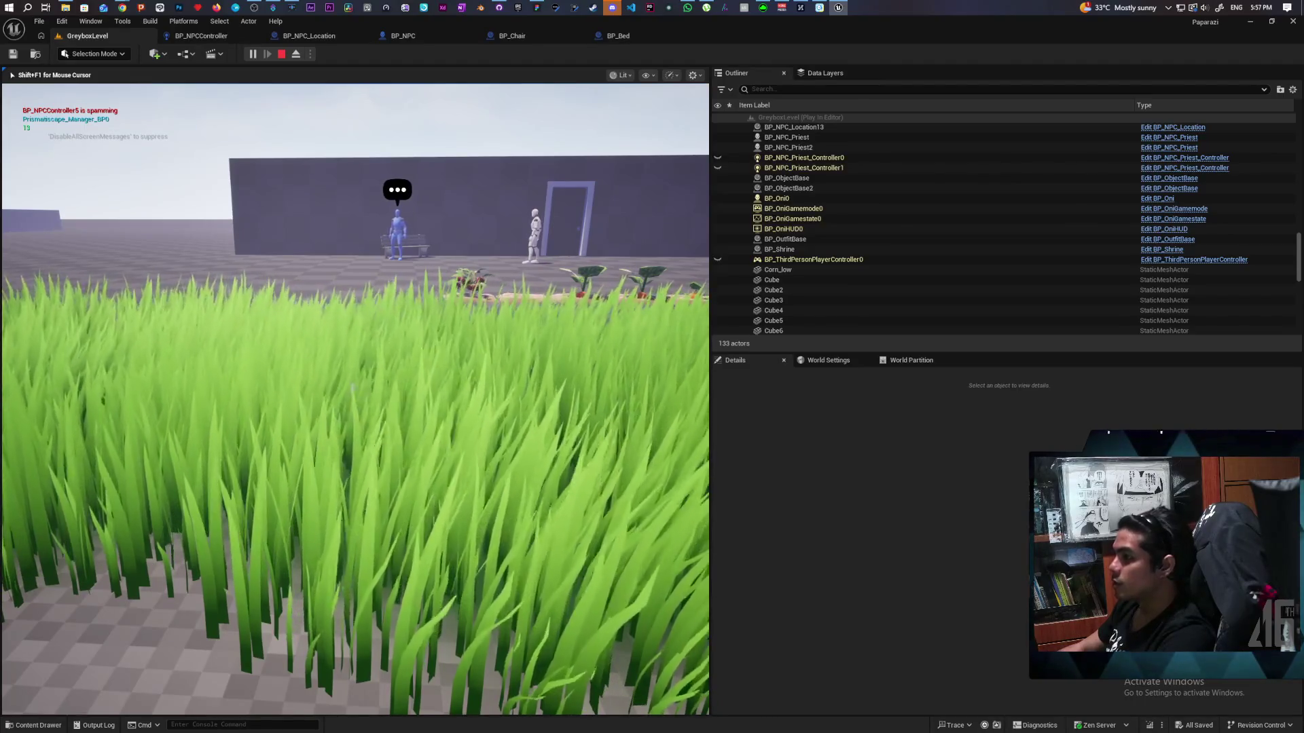
key("d")
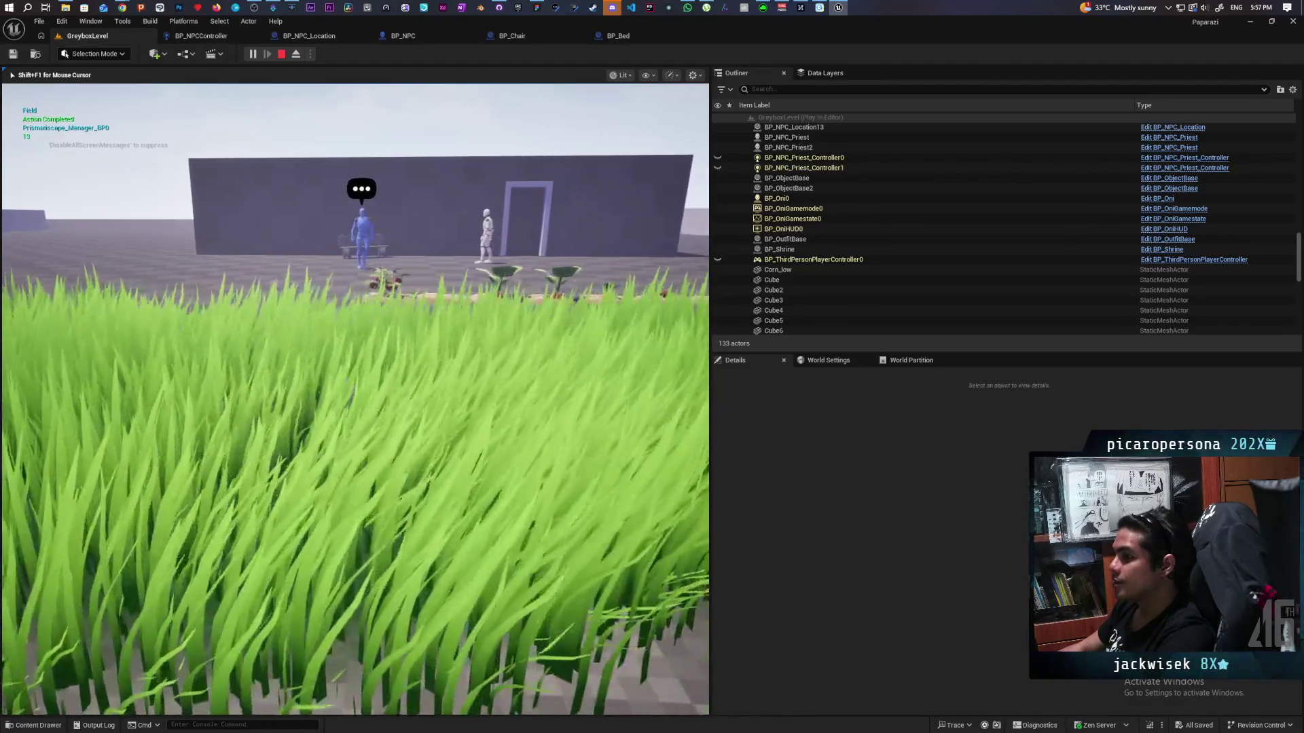
key("d")
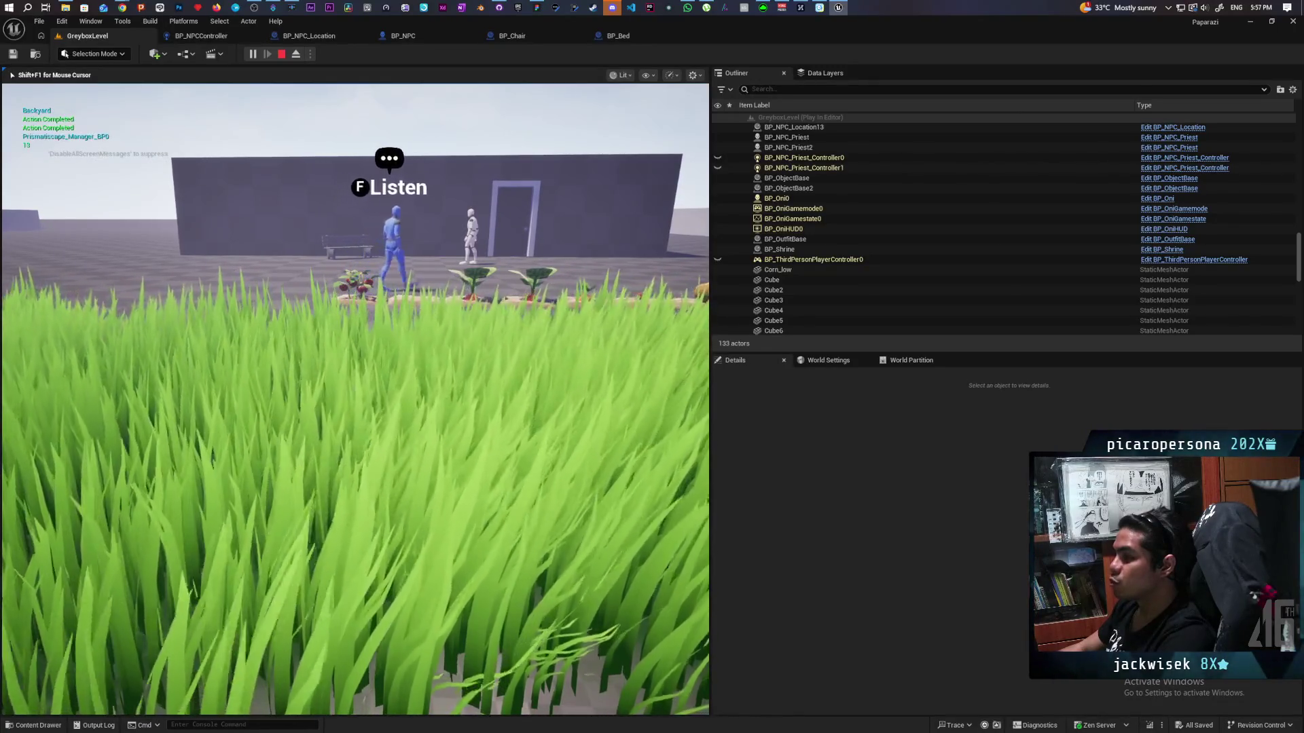
key("d")
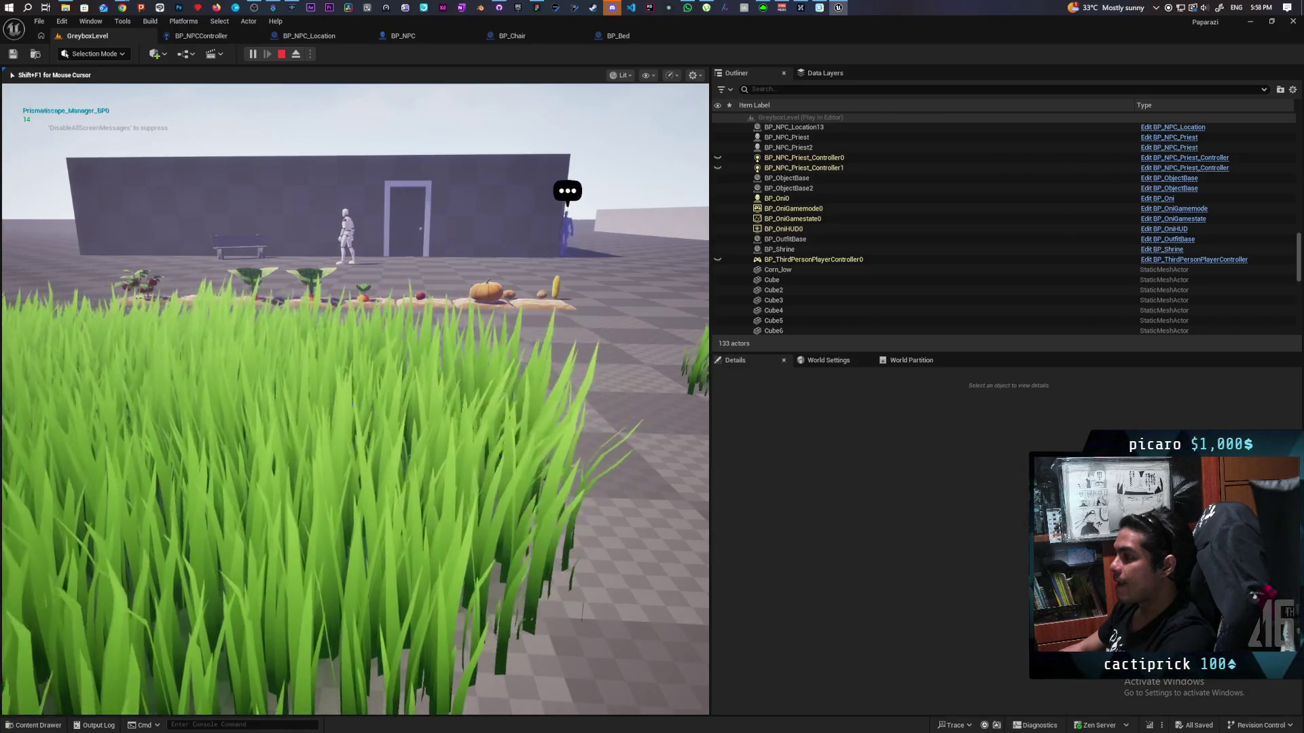
key("Escape")
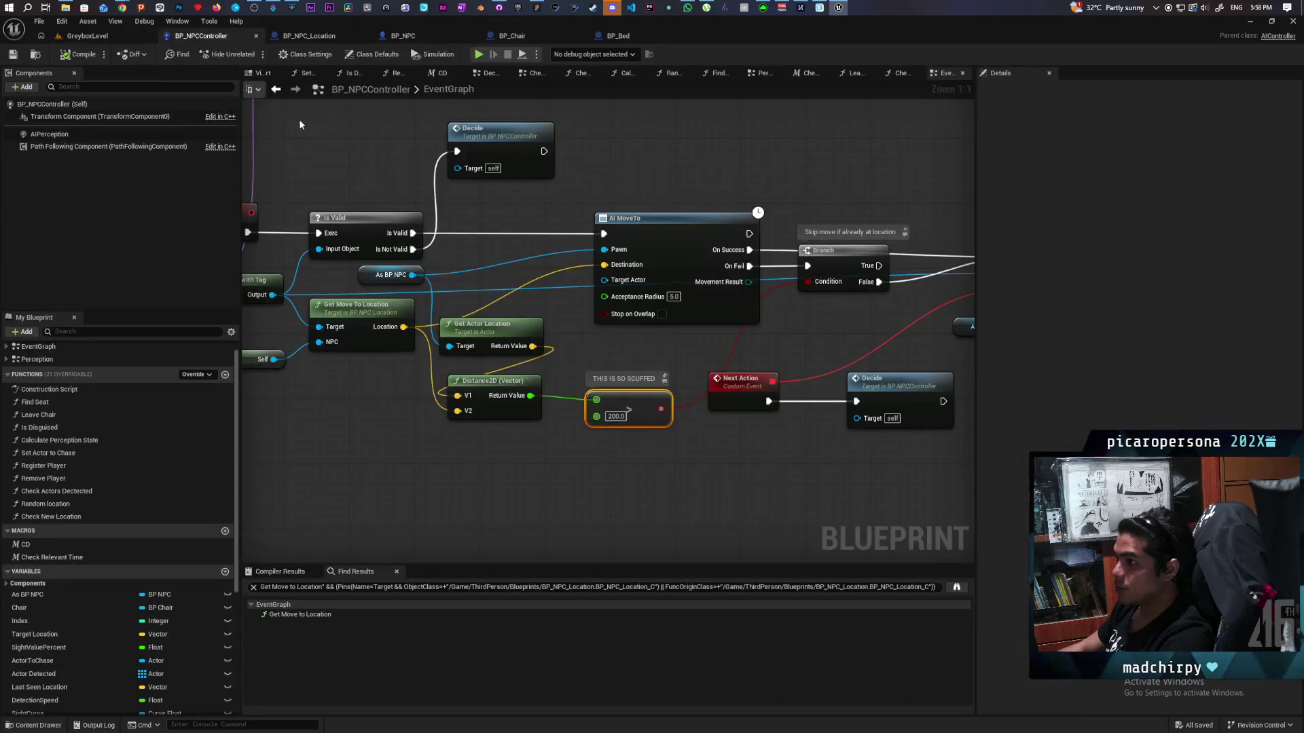
- Extend the Branch comment after AI MoveTo to say it expects to fail in unnavigable areas
left_click(201, 35)
mouse_move(705, 381)
left_mouse_down()
mouse_move(550, 277)
mouse_move(691, 299)
left_mouse_up()
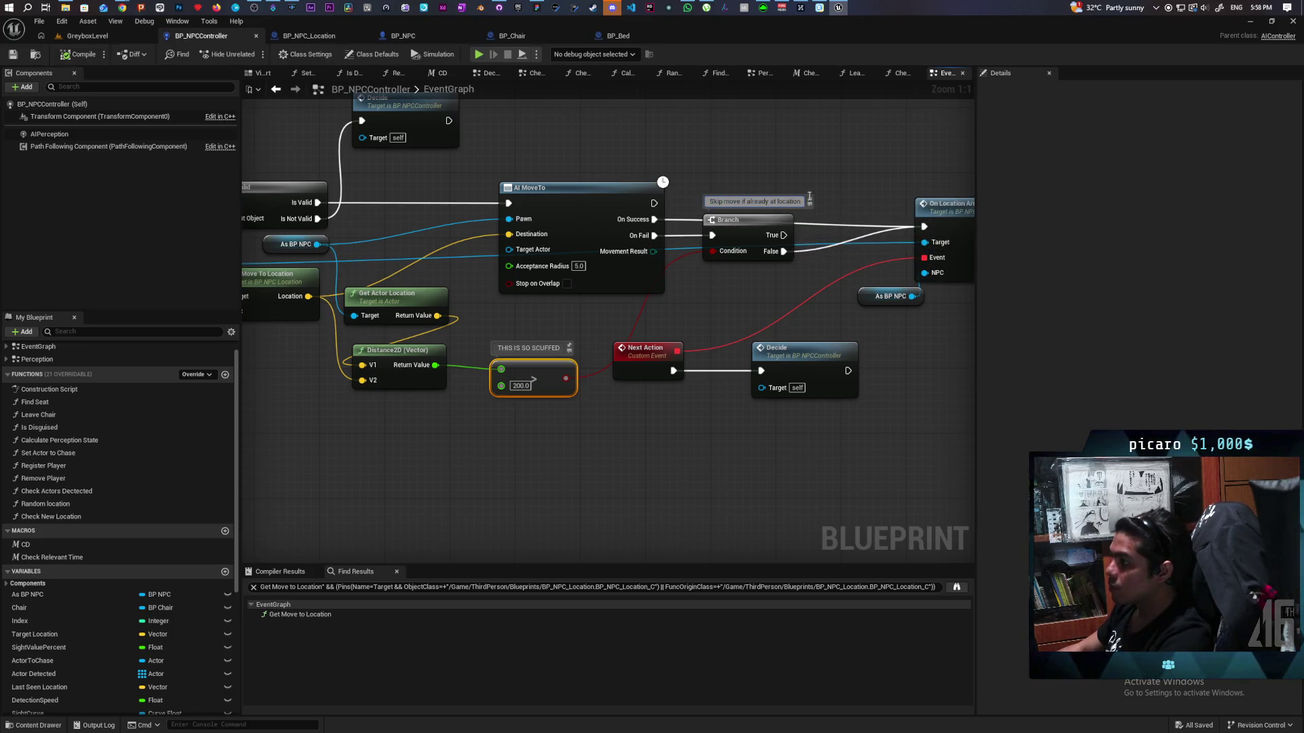
type(". This")
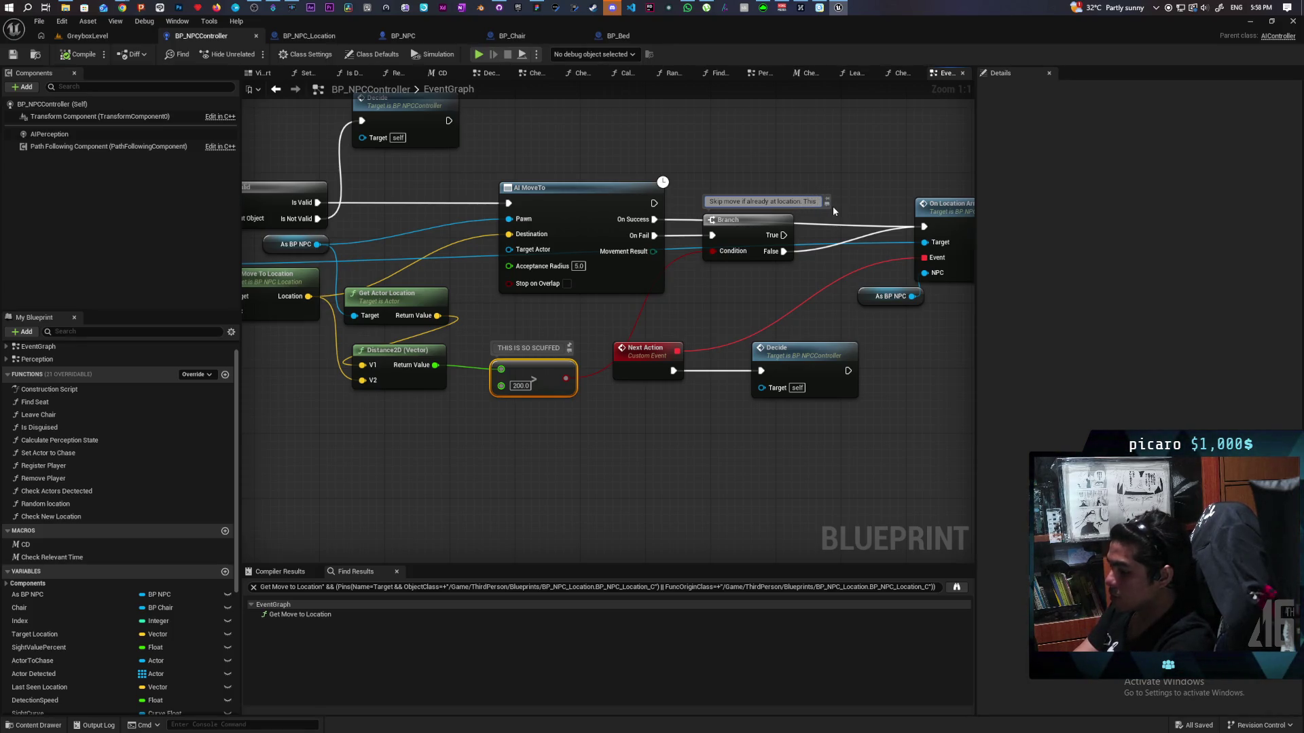
type(" expects to fail if")
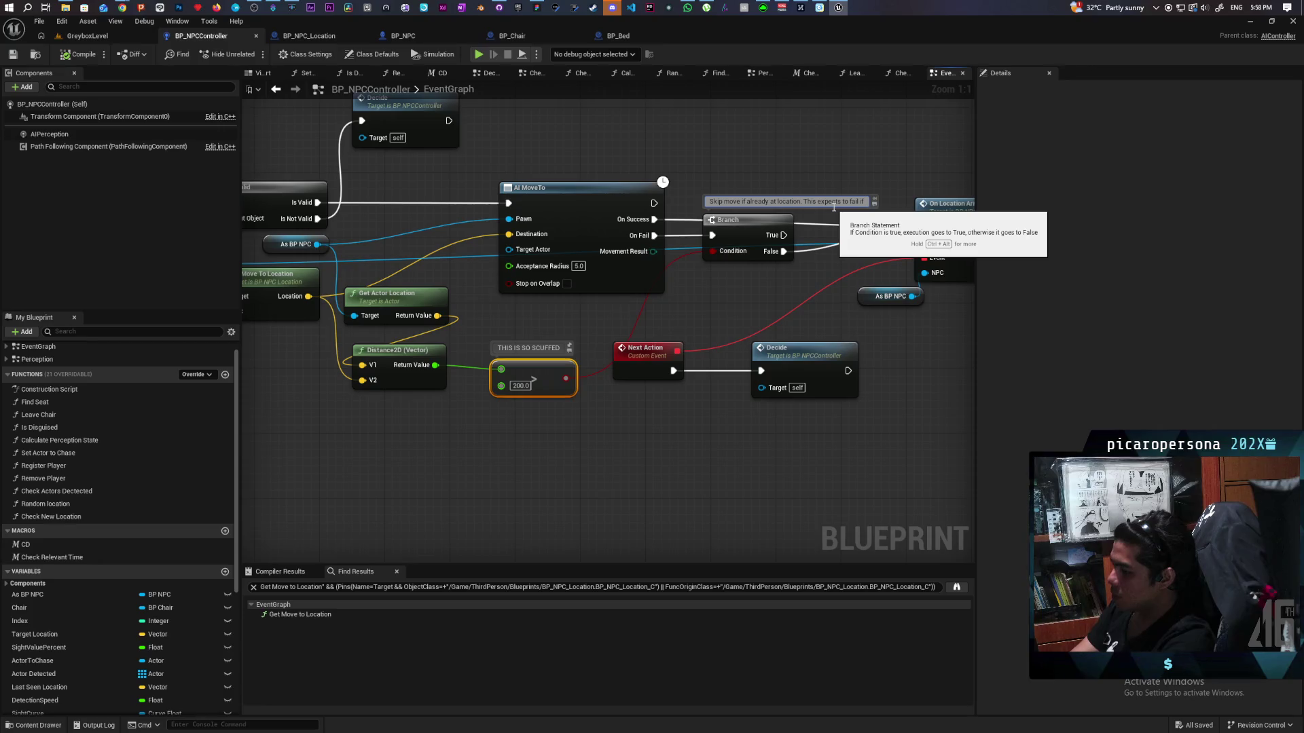
type("in unnavigableavaiab")
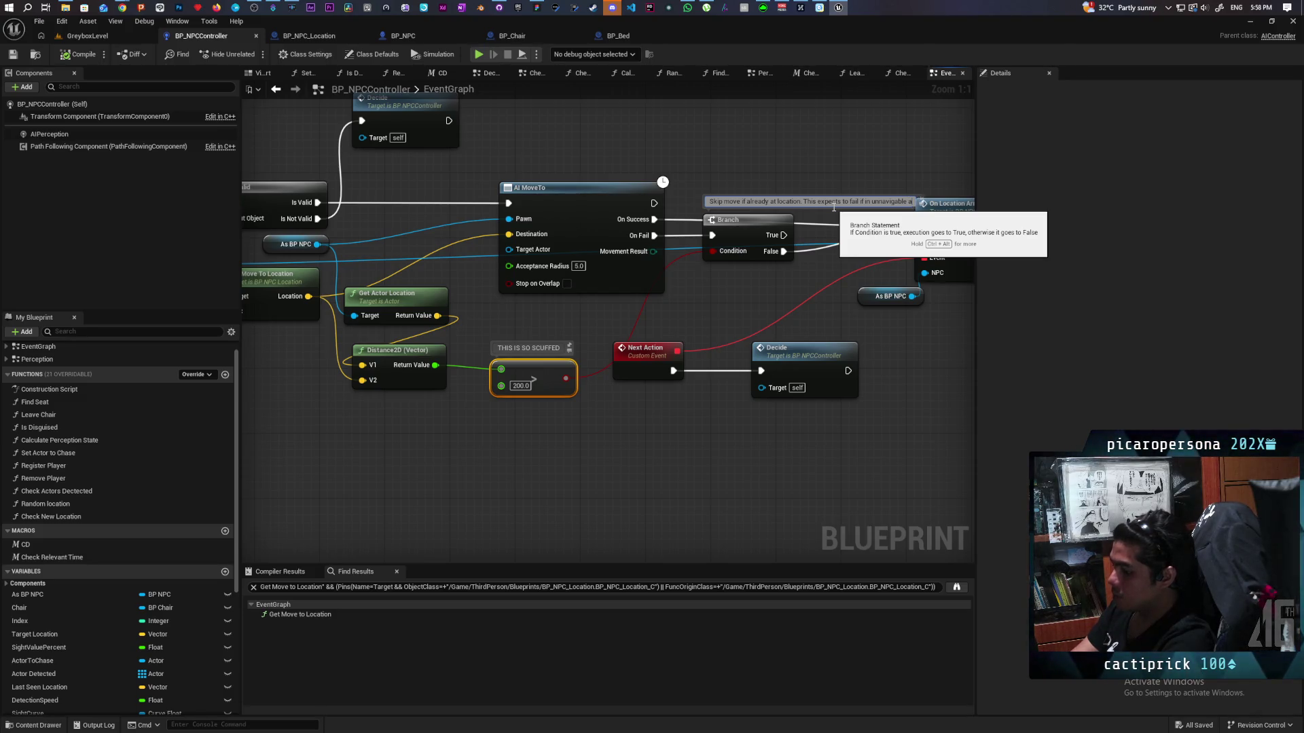
- Save the BP_NPCController blueprint with the updated comment
mouse_move(834, 207)
left_mouse_down()
mouse_move(820, 224)
mouse_move(861, 232)
mouse_move(886, 215)
left_mouse_up()
left_click(80, 53)
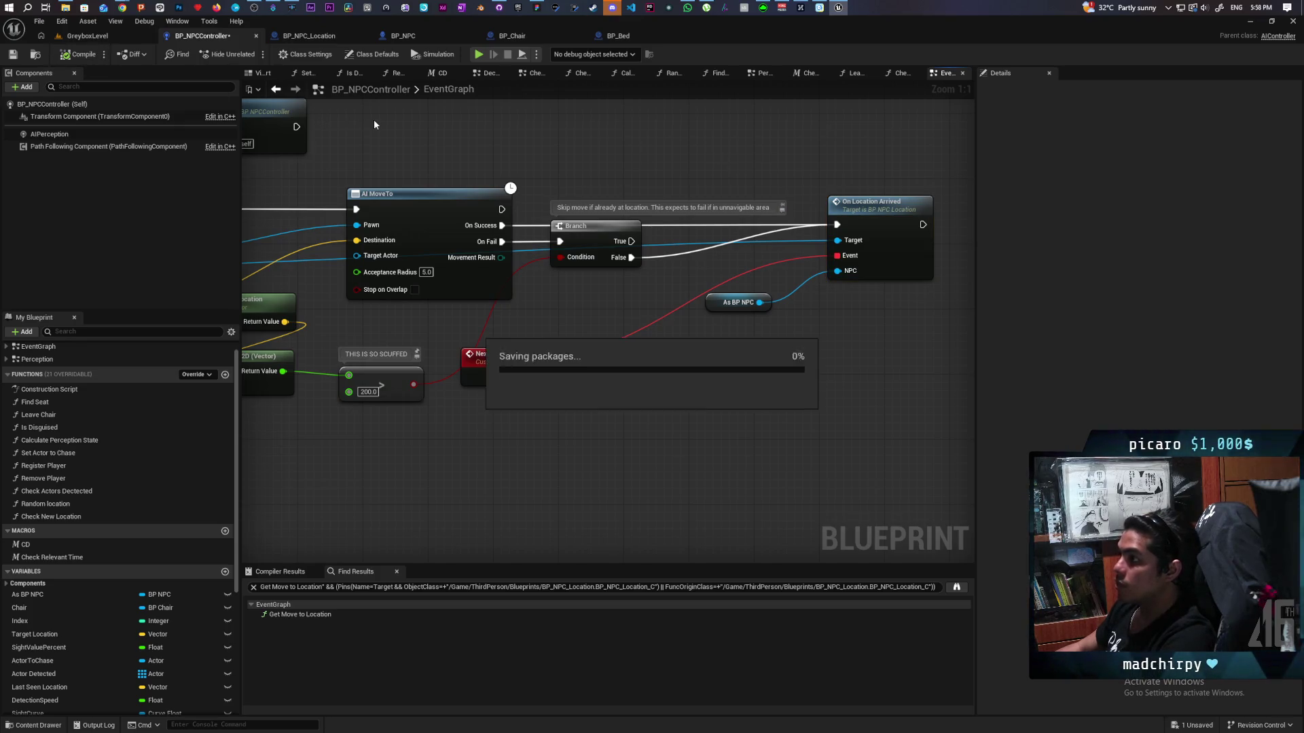
left_click(494, 8)
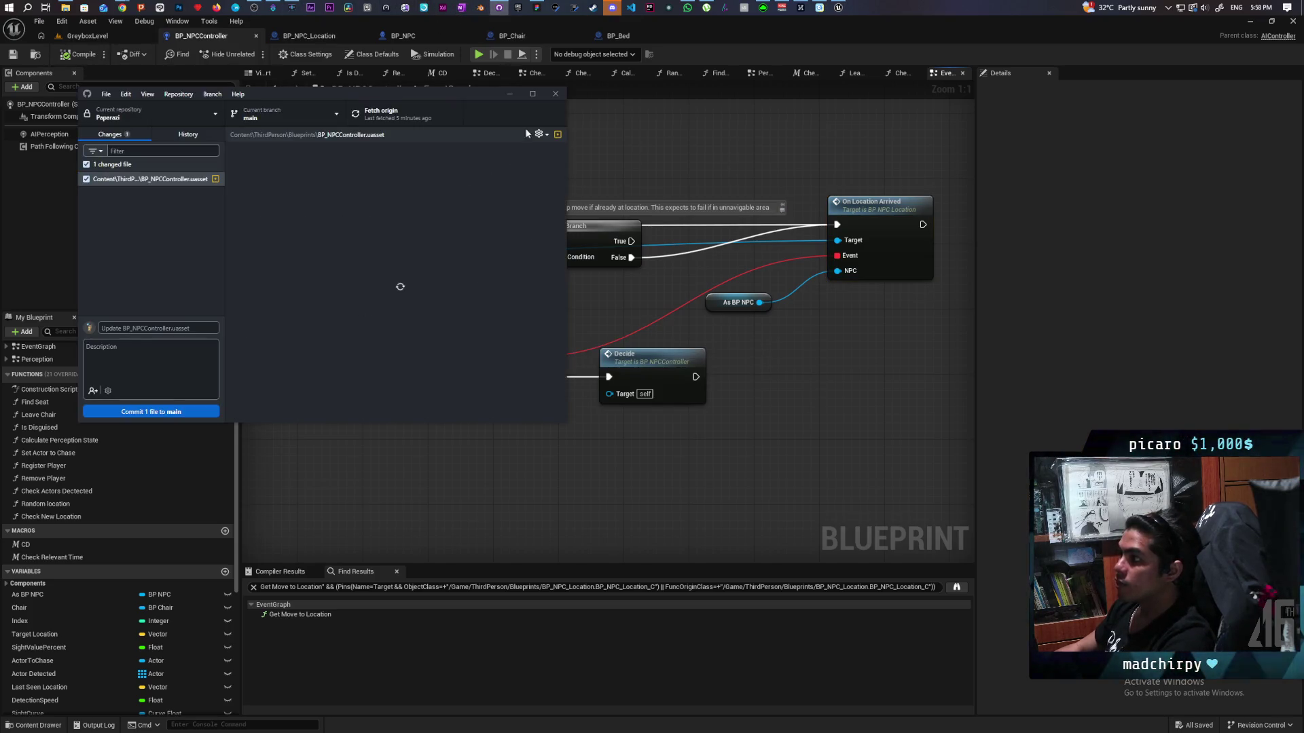
- Commit the 'Update BP_NPCController.uasset' change to main and push it to origin
left_click(154, 412)
left_click(382, 113)
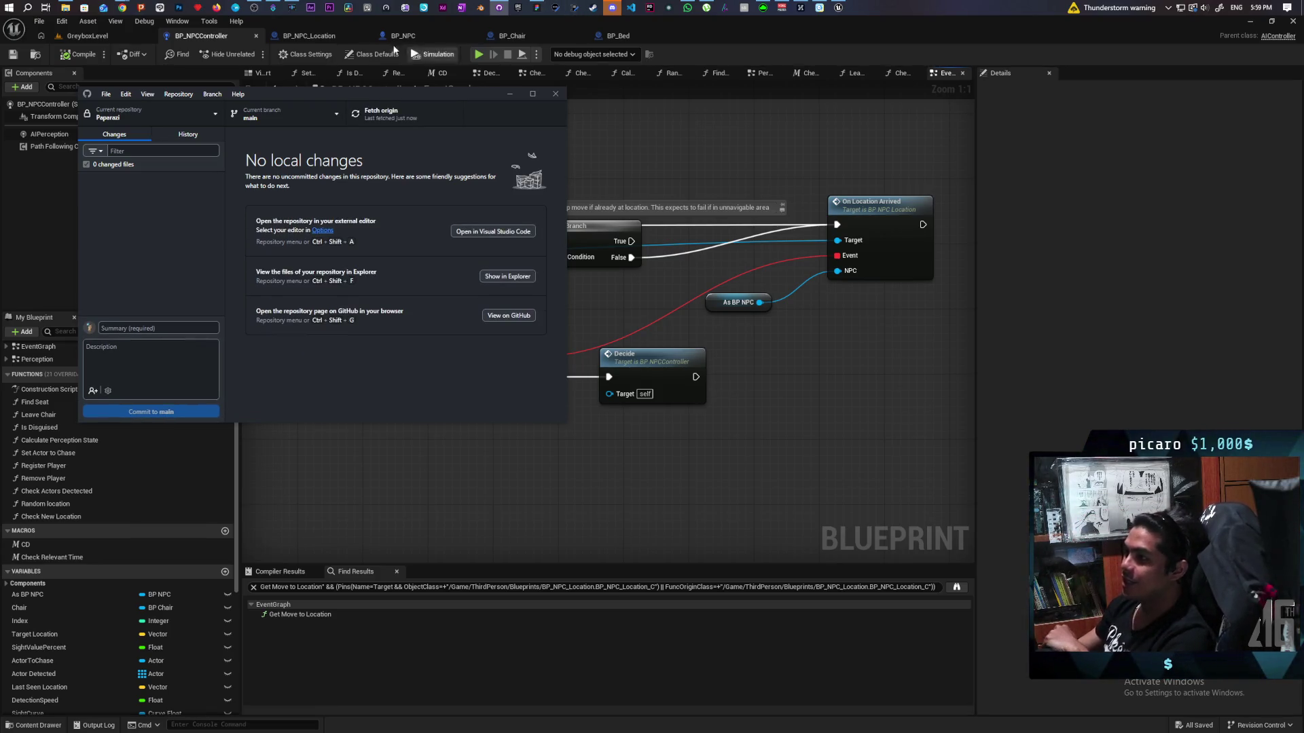
mouse_move(122, 7)
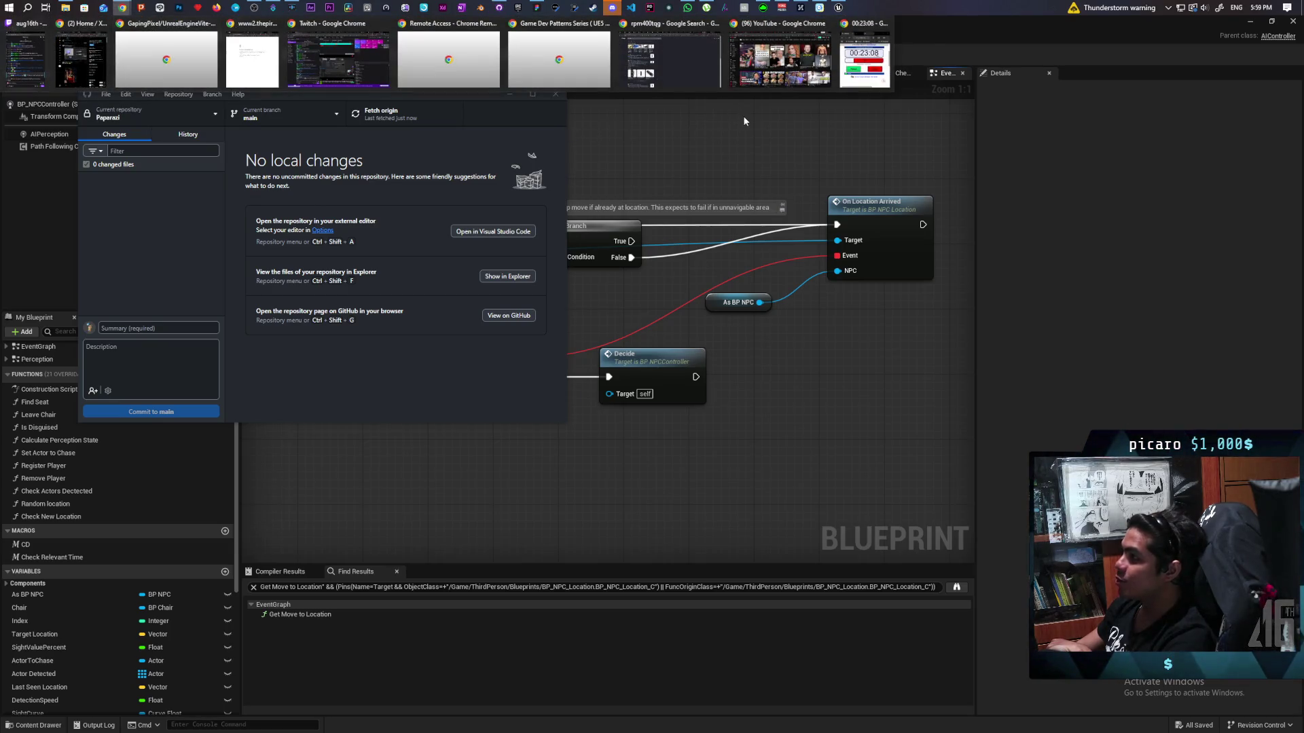
- Watch 'Make Your First Game in s&box: Online Multiplayer Chess!' through to its end card
left_click(780, 60)
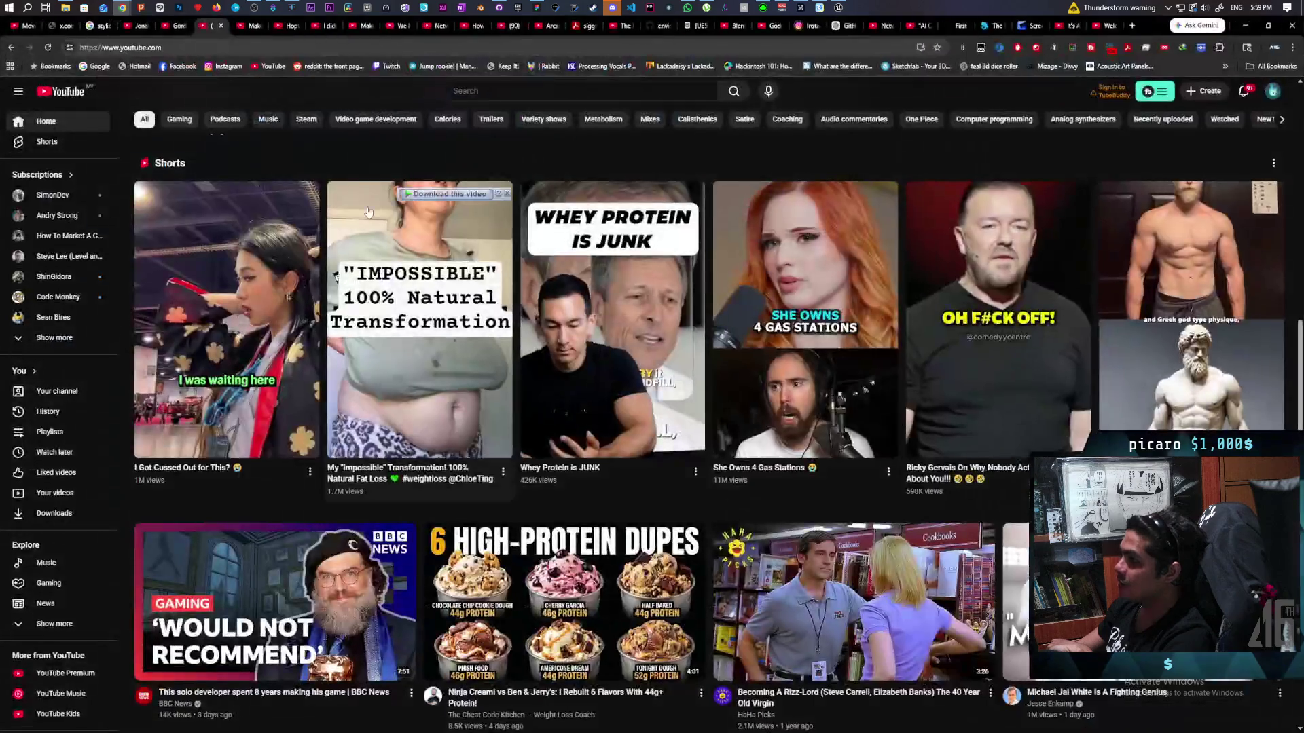
key("ctrl+Tab")
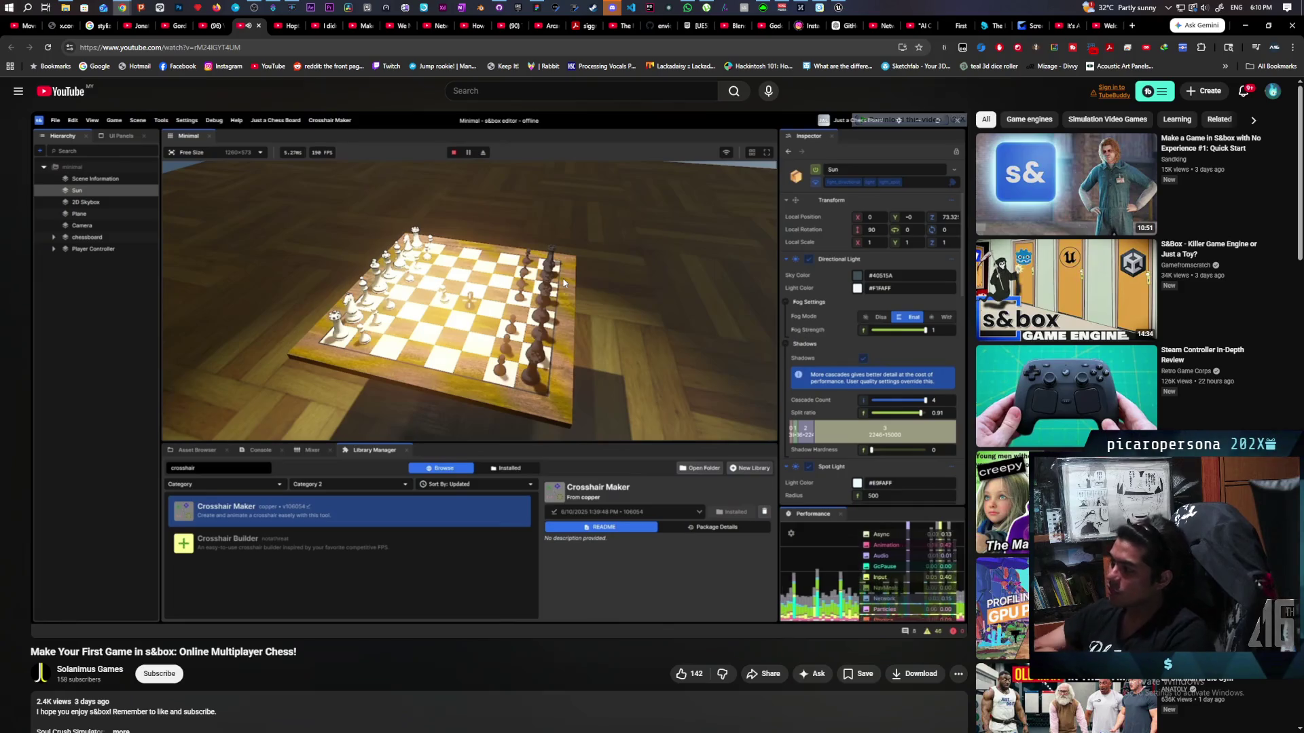
mouse_move(535, 224)
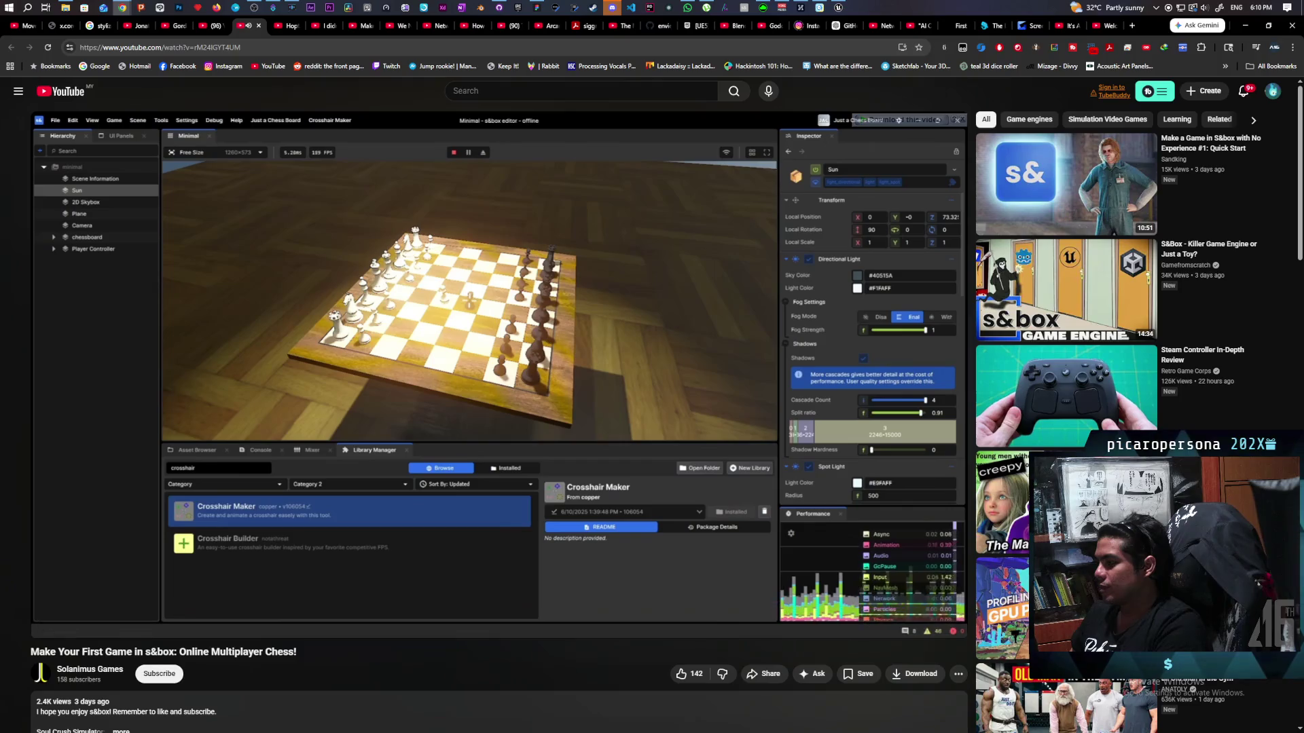
mouse_move(616, 471)
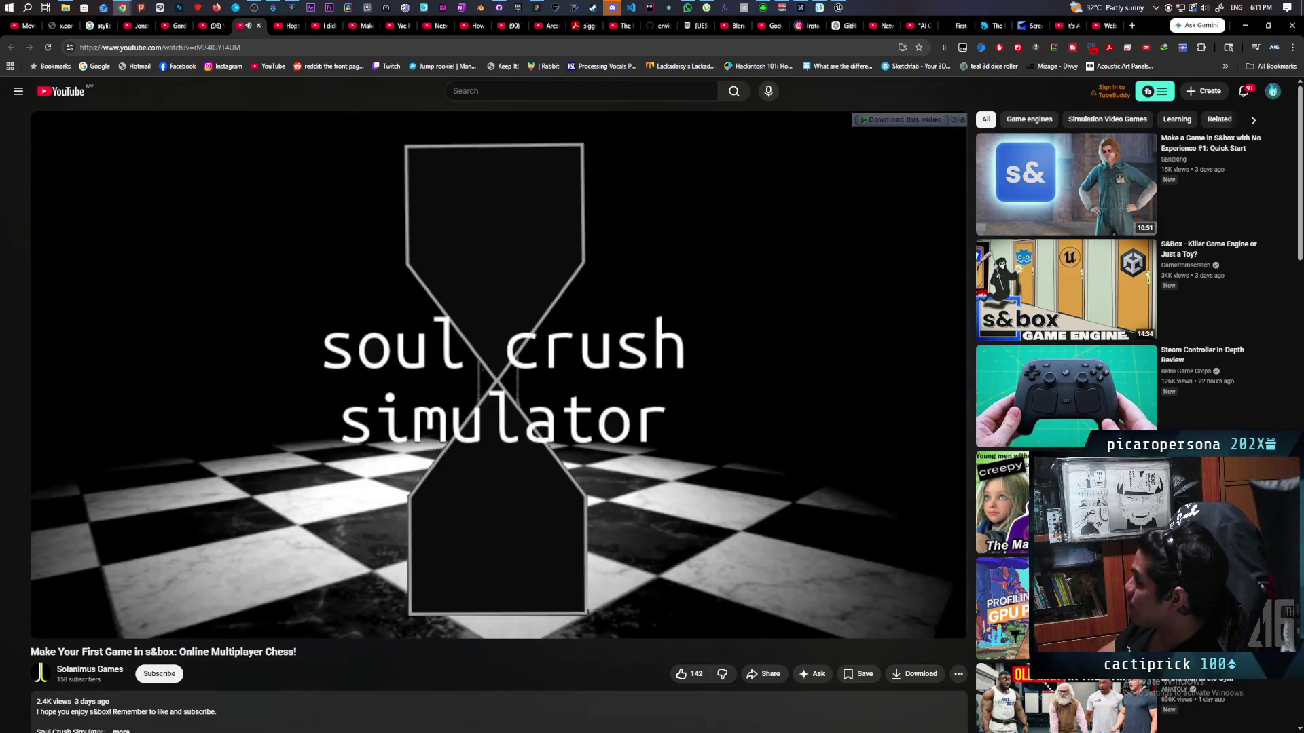
mouse_move(620, 250)
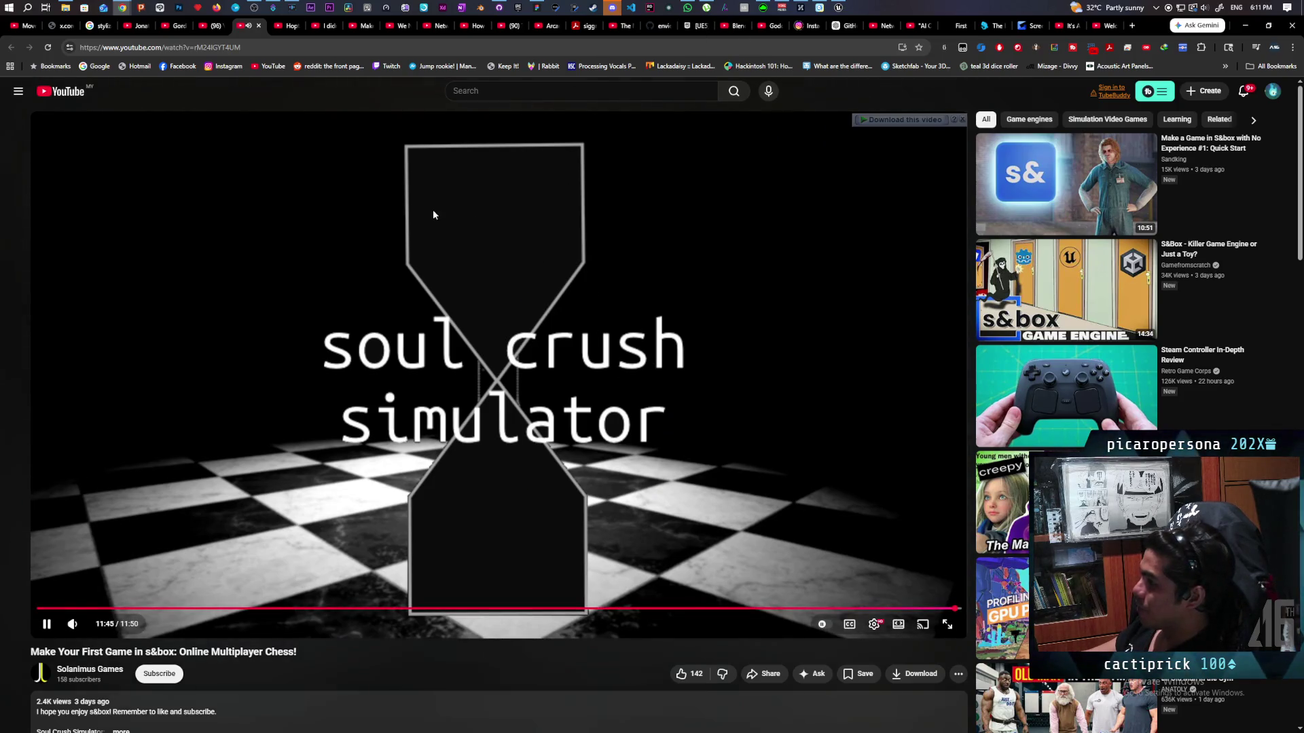
- Let the Hoptale Gameplay Trailer finish, then move to the BiteMe Games launch video tab
left_click(289, 28)
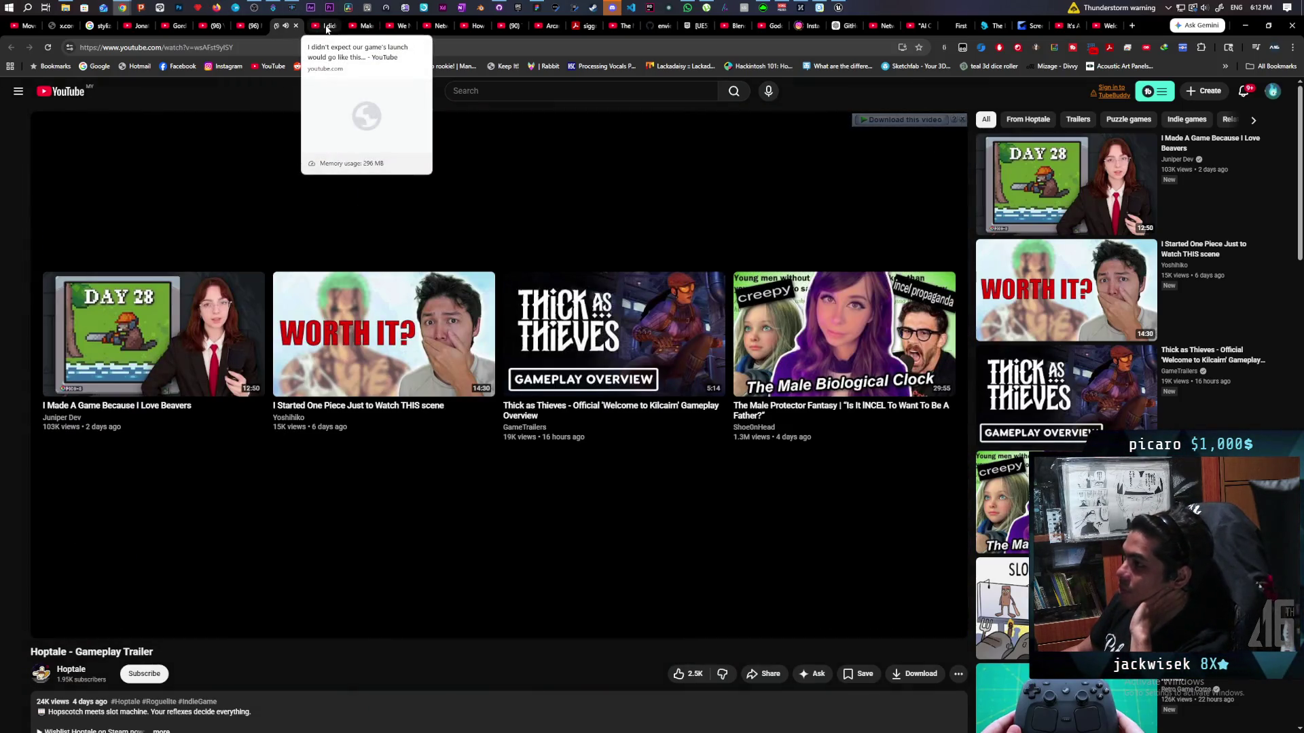
left_click(327, 28)
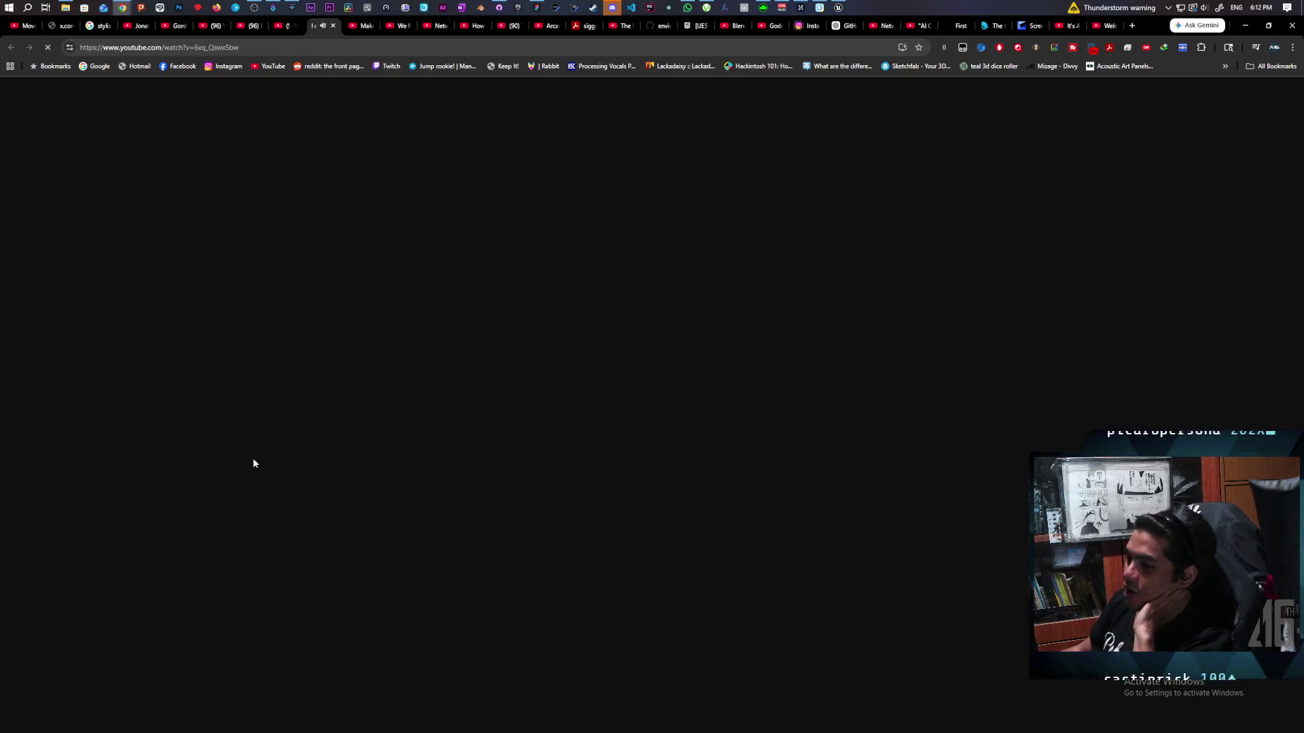
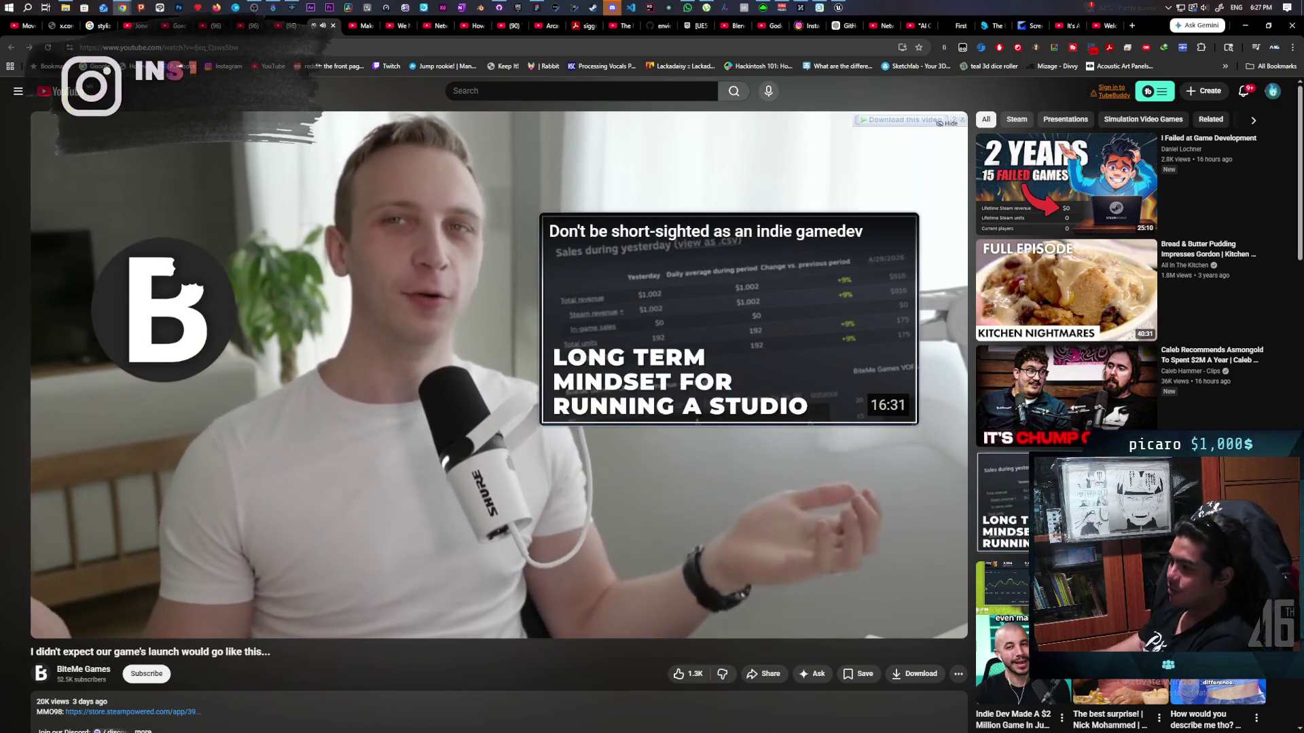
- Pause the BiteMe Games launch video and switch to the 'Make a Game in S&box' quick-start tutorial tab
left_click(418, 407)
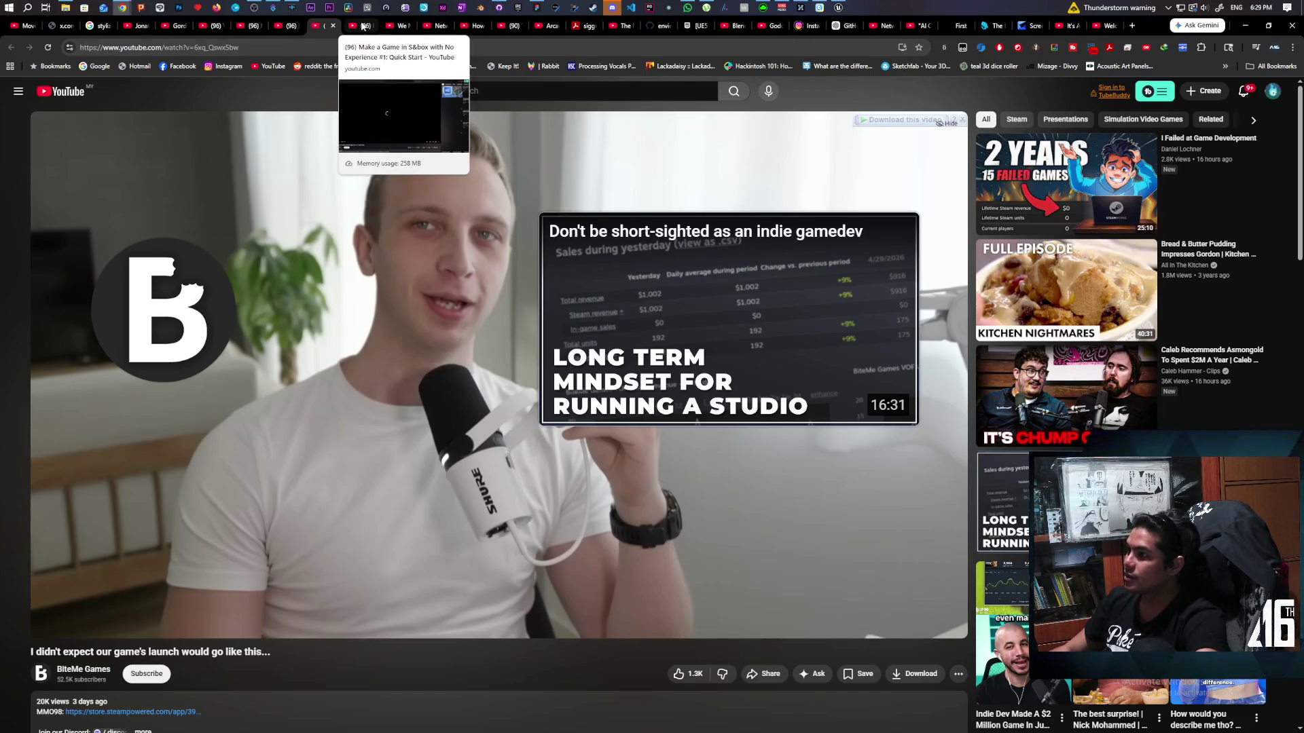
left_click(363, 26)
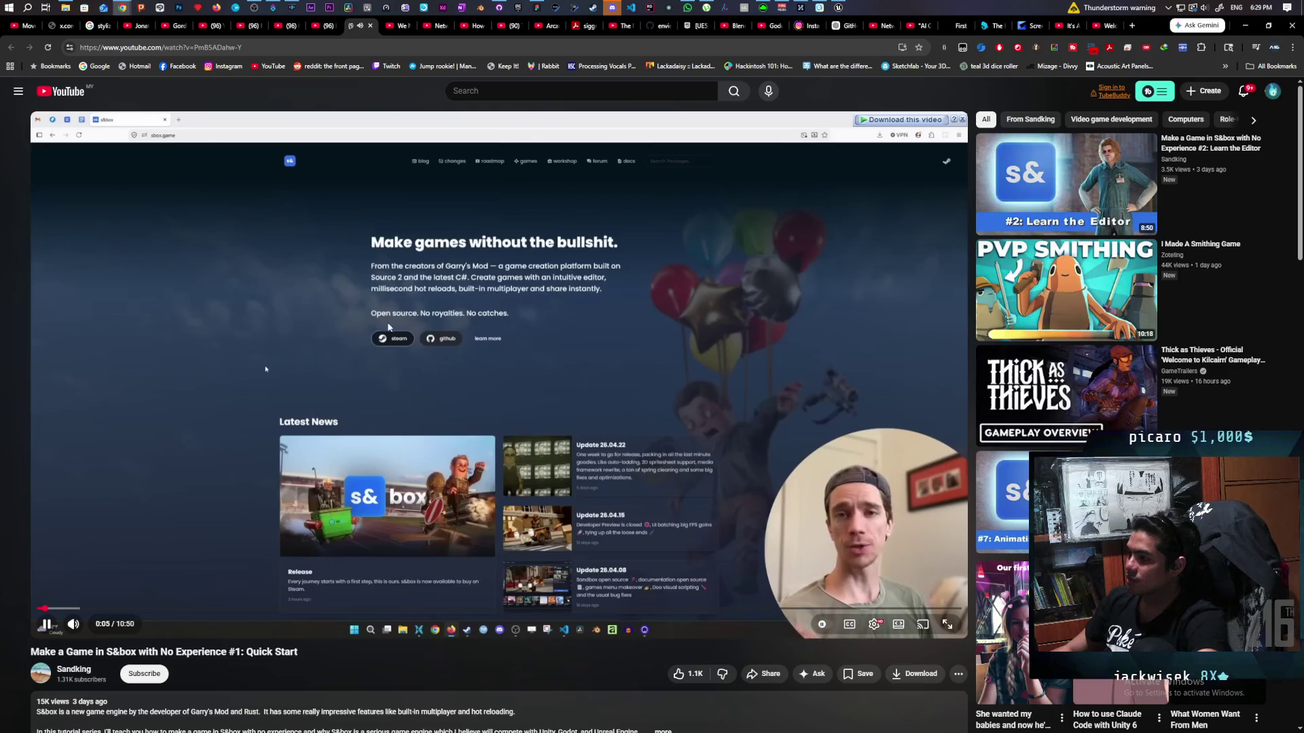
- Pause the S&box quick-start tutorial and switch to Eridium's 'We NEED To Talk About S&box's Launch Day' tab
left_click(478, 305)
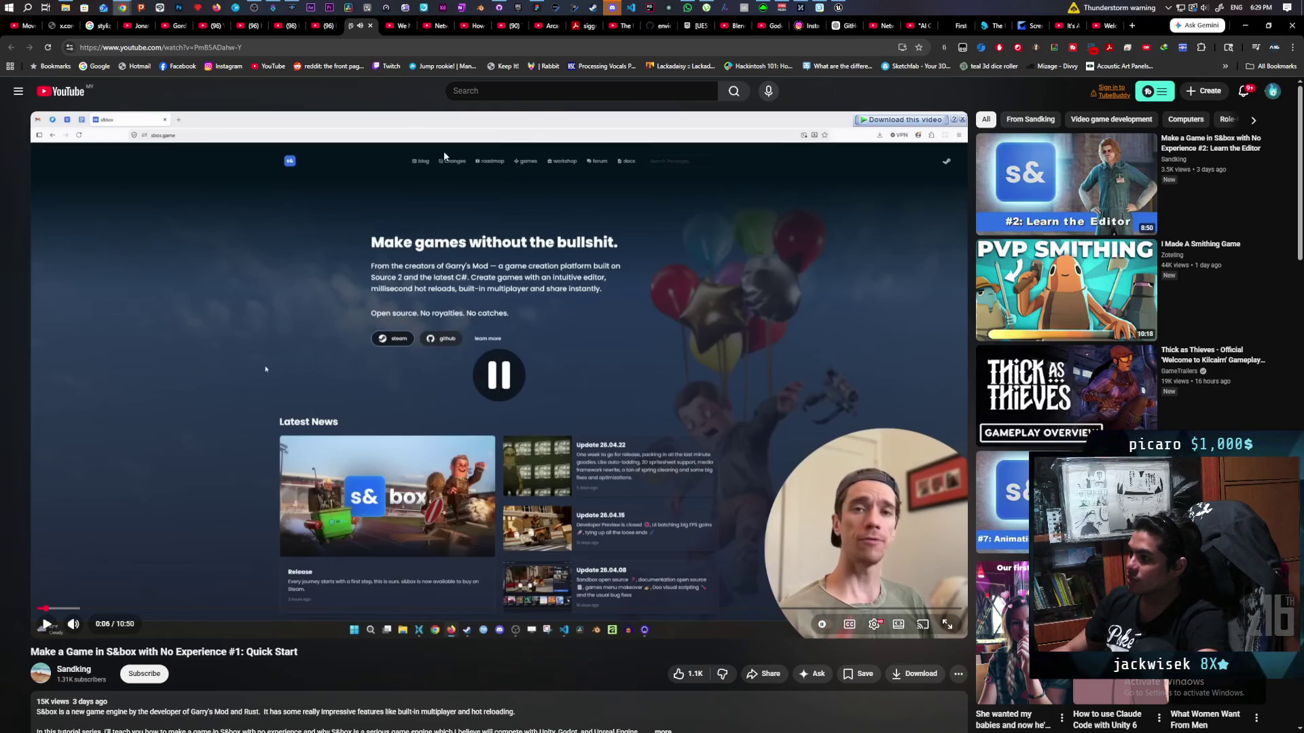
left_click(395, 28)
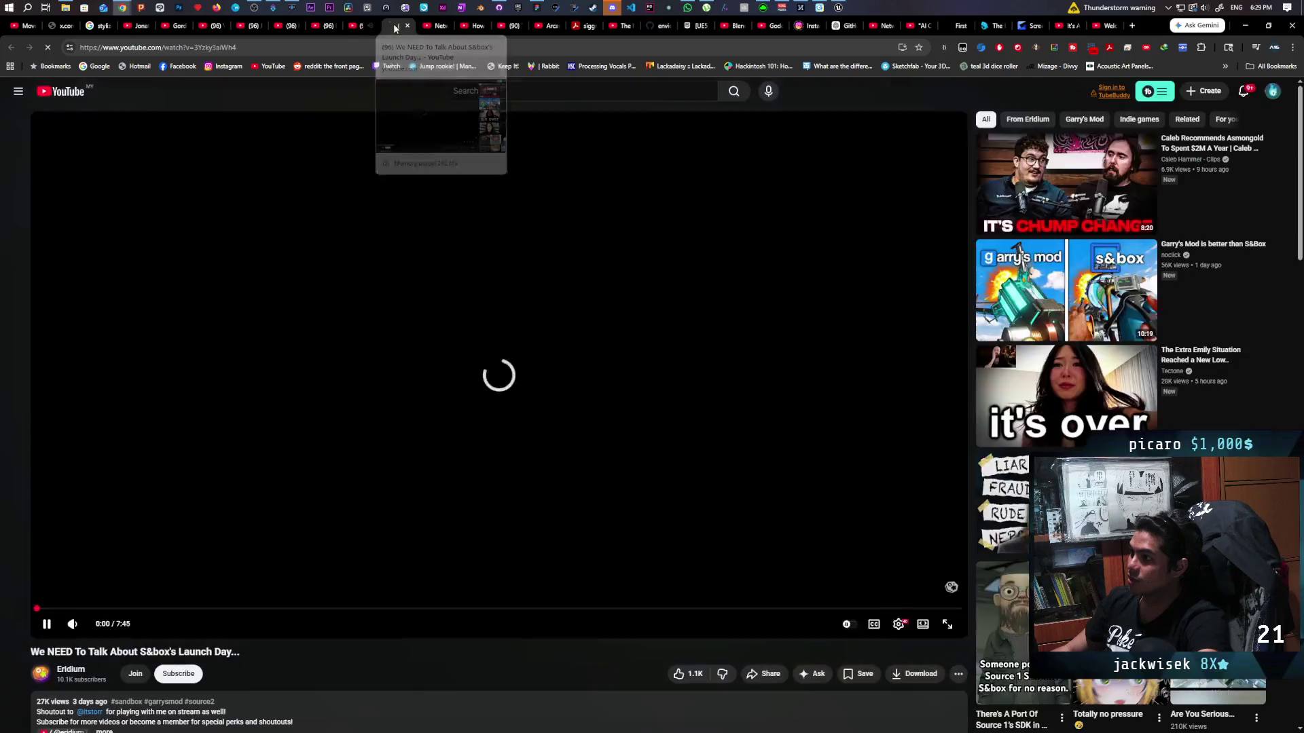